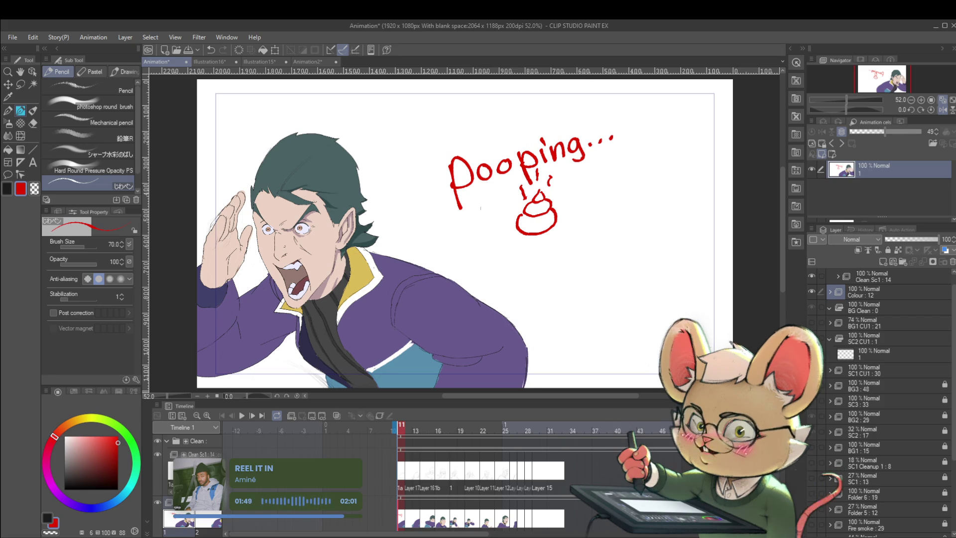
Step: Undo the red marks above the poop doodle and the red 'Pooping' lettering
key(ctrl+z)
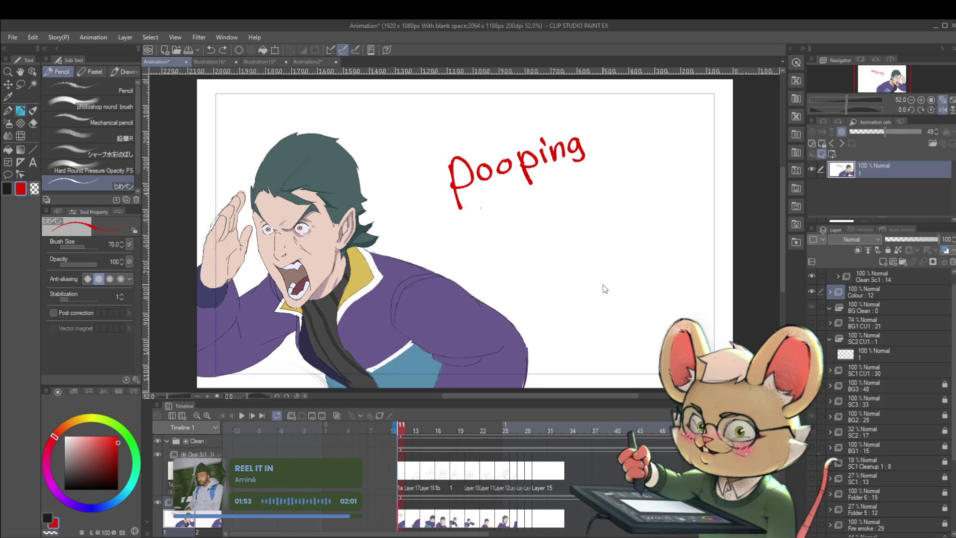
key(ctrl+z)
key(ctrl+z)
key(ctrl+z)
key(ctrl+z)
key(ctrl+z)
key(ctrl+z)
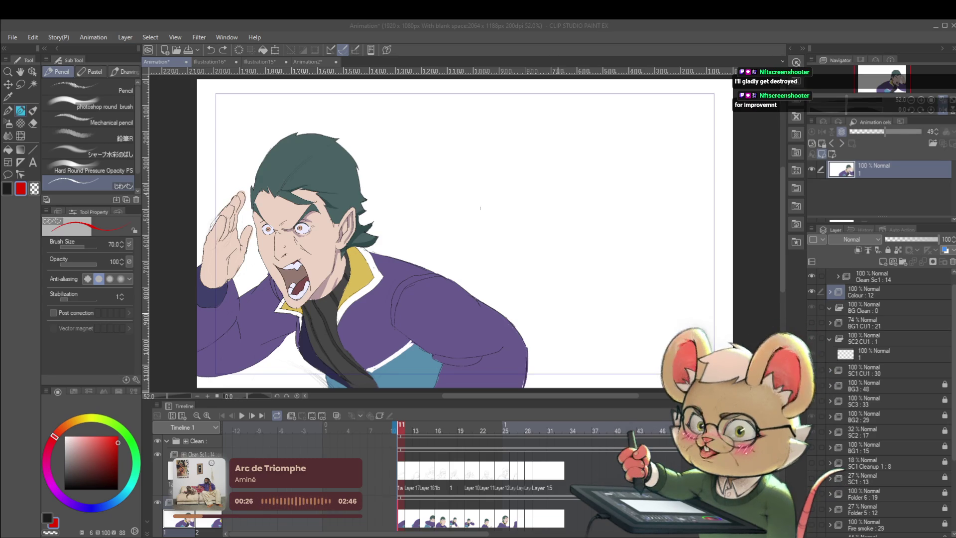
click(573, 279)
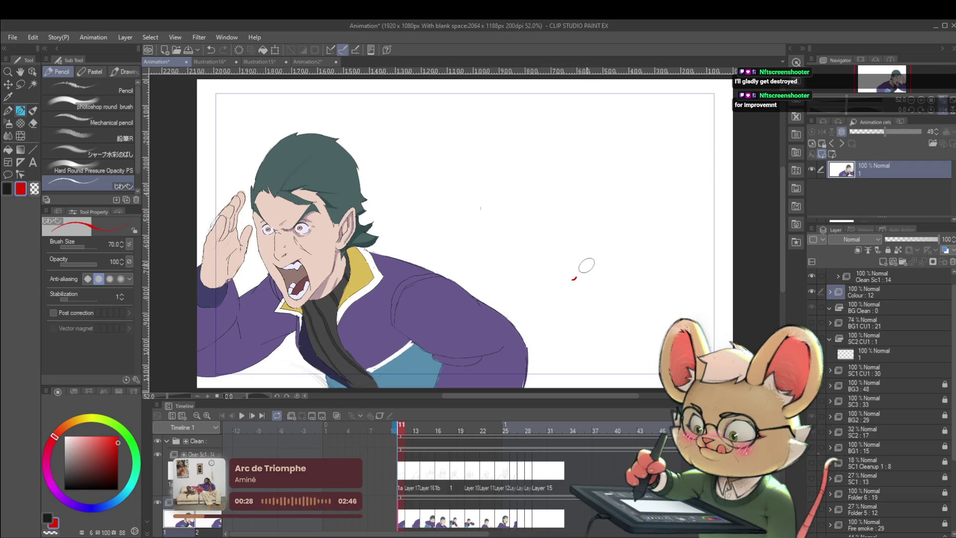
Step: Zoom out to the full frame and play the animation forward to the pencil sketch
ctrl+alt+click(583, 262)
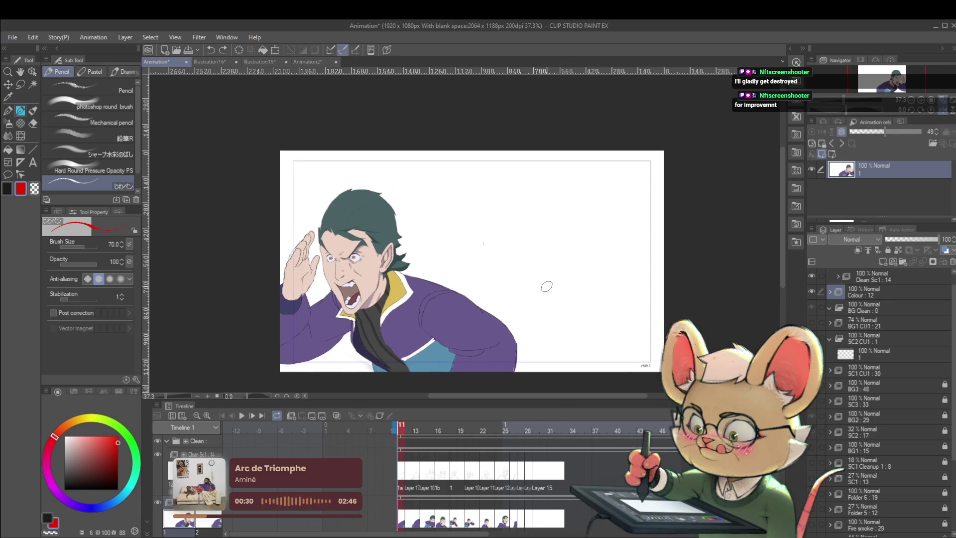
click(243, 417)
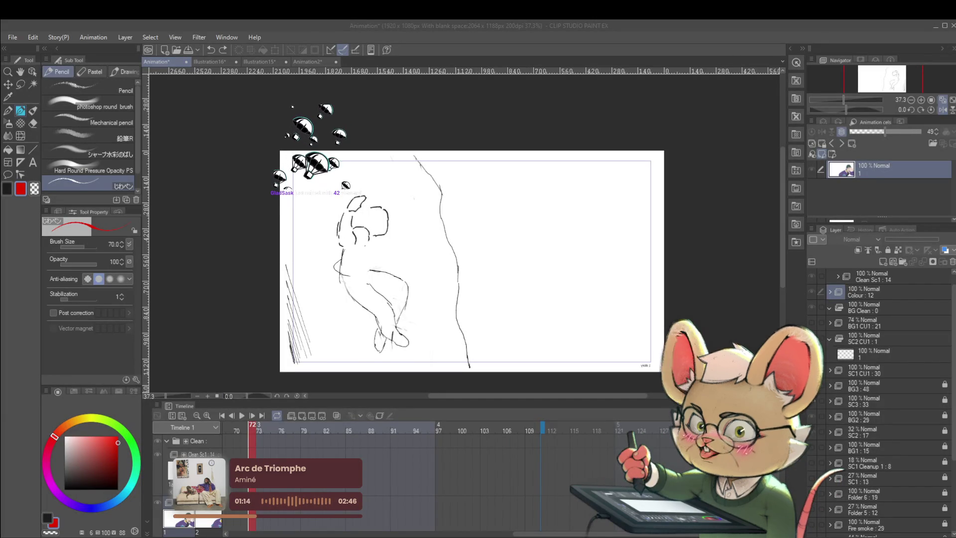
Step: Play the rough pencil frames on the timeline, then stop playback after reviewing
click(242, 418)
click(242, 417)
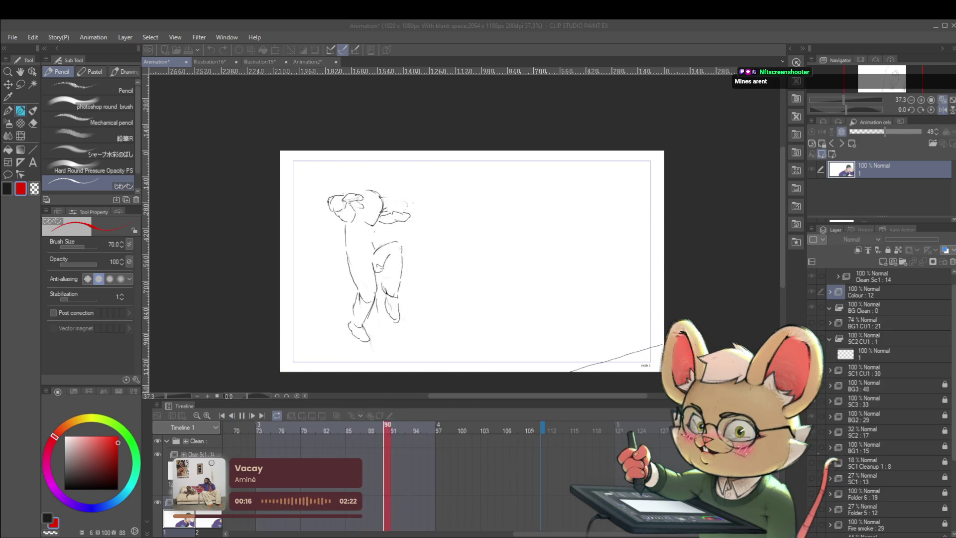
click(241, 417)
Step: In Animation2, hide the Char 2 : 8 folder and play its sketch frames, then return to Animation
click(308, 62)
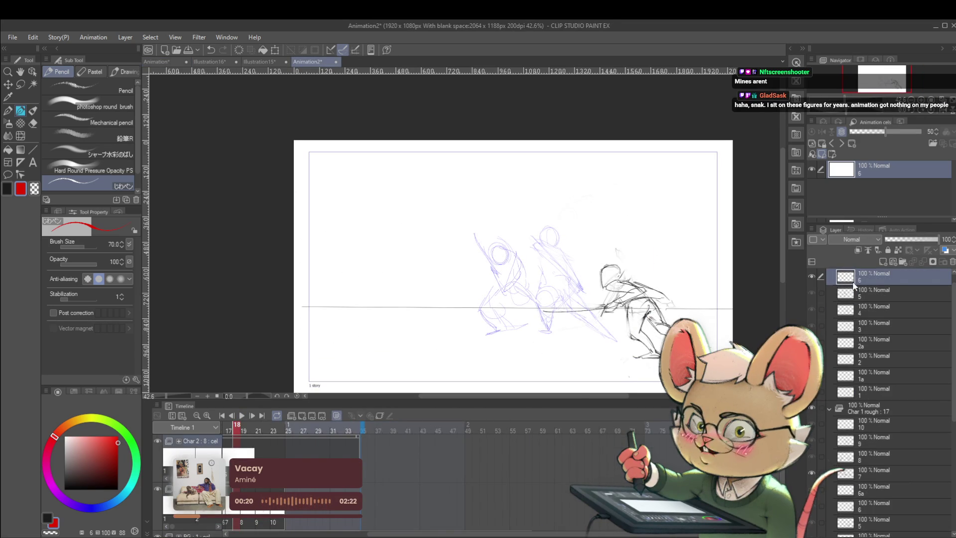
scroll(953, 344, up, 1)
click(811, 276)
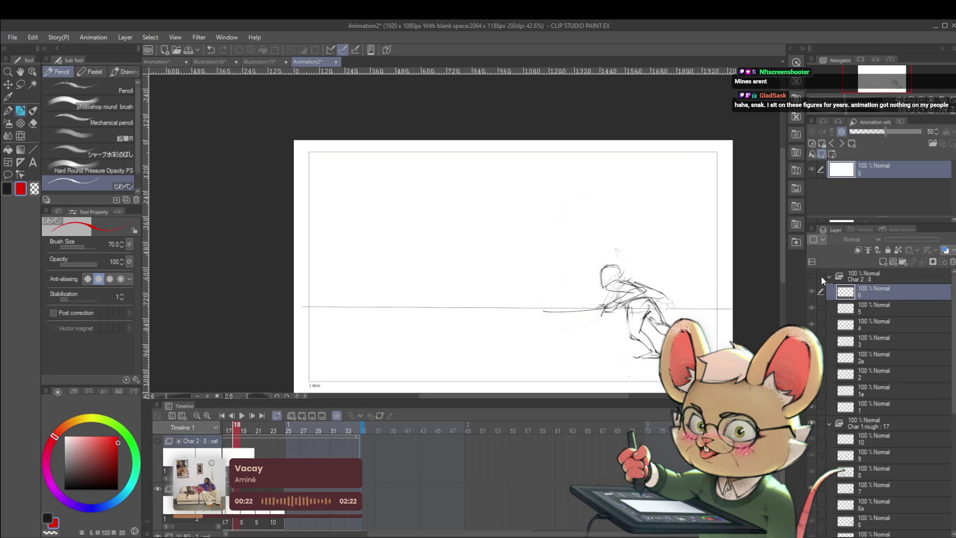
key(space)
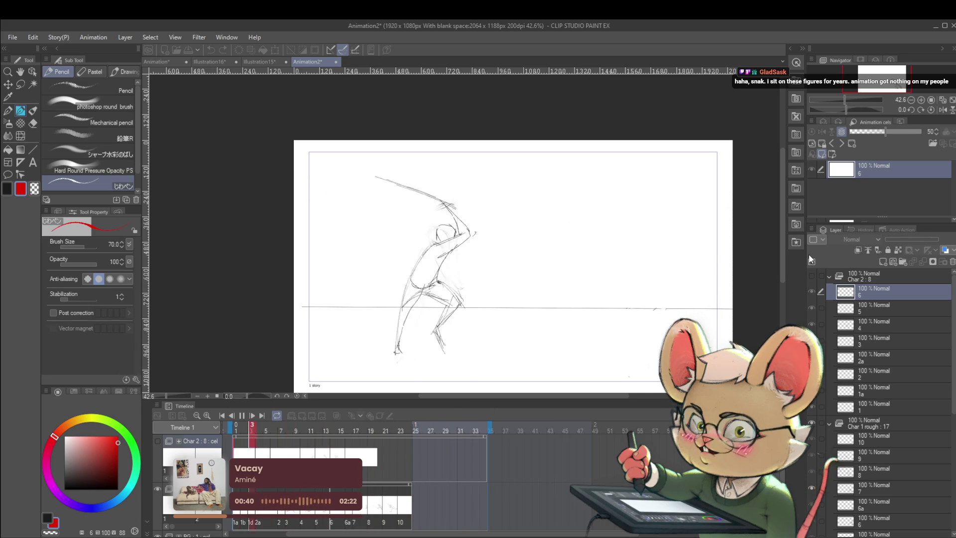
click(238, 422)
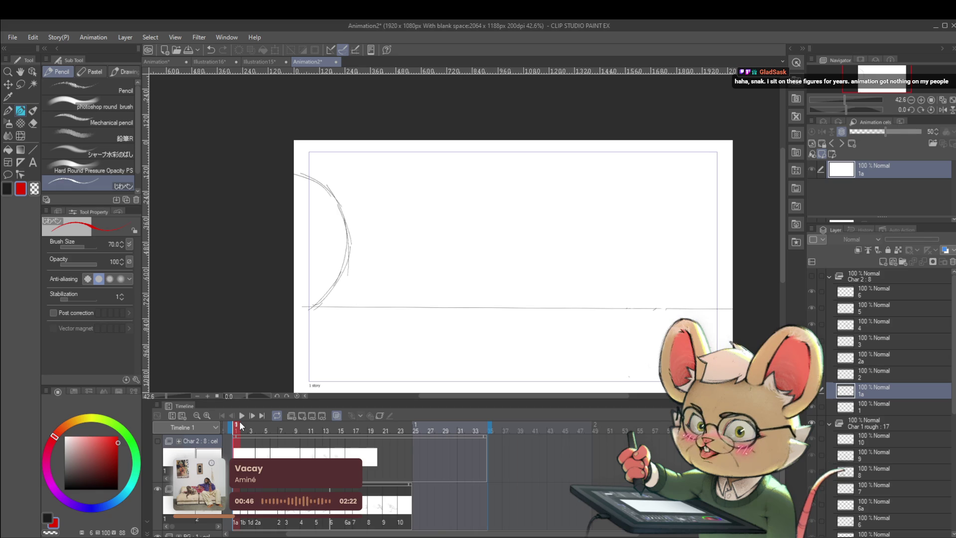
click(165, 62)
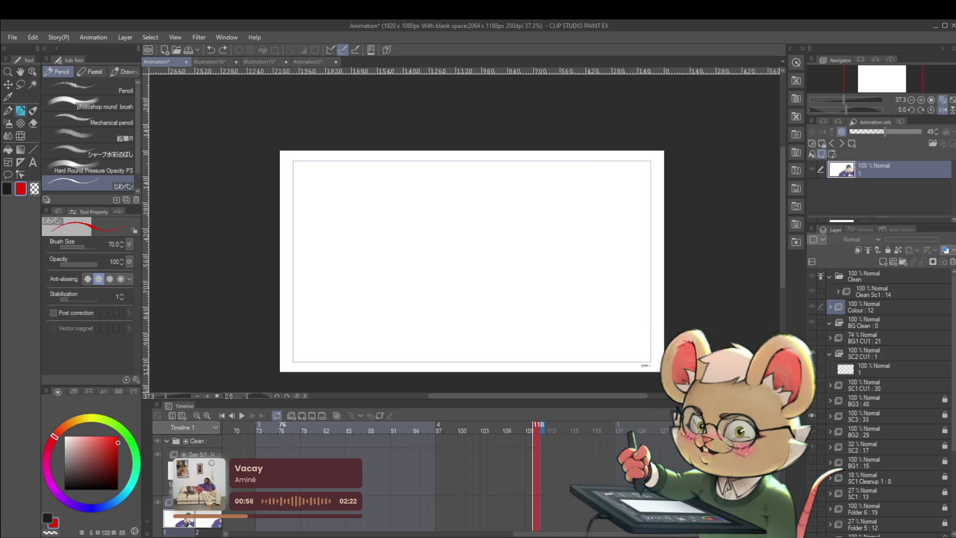
click(241, 416)
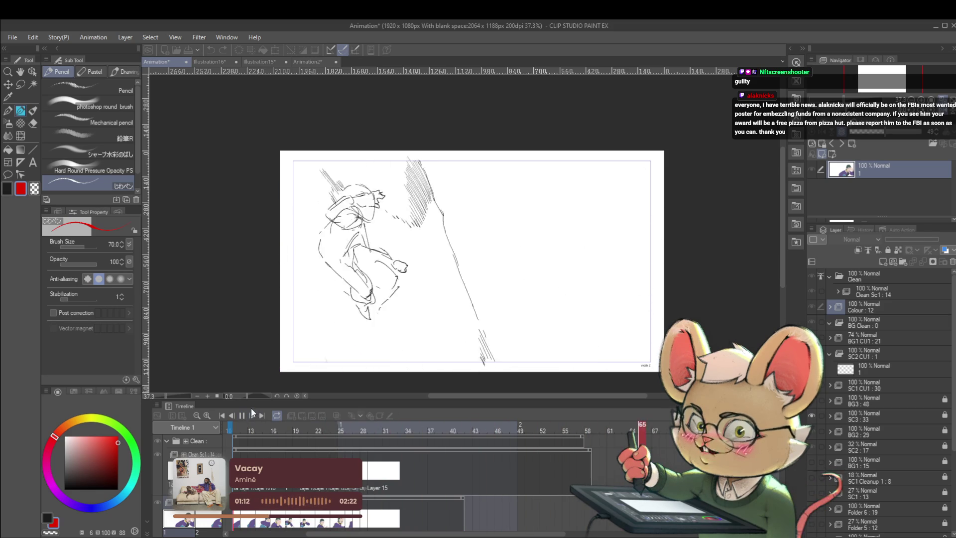
click(243, 416)
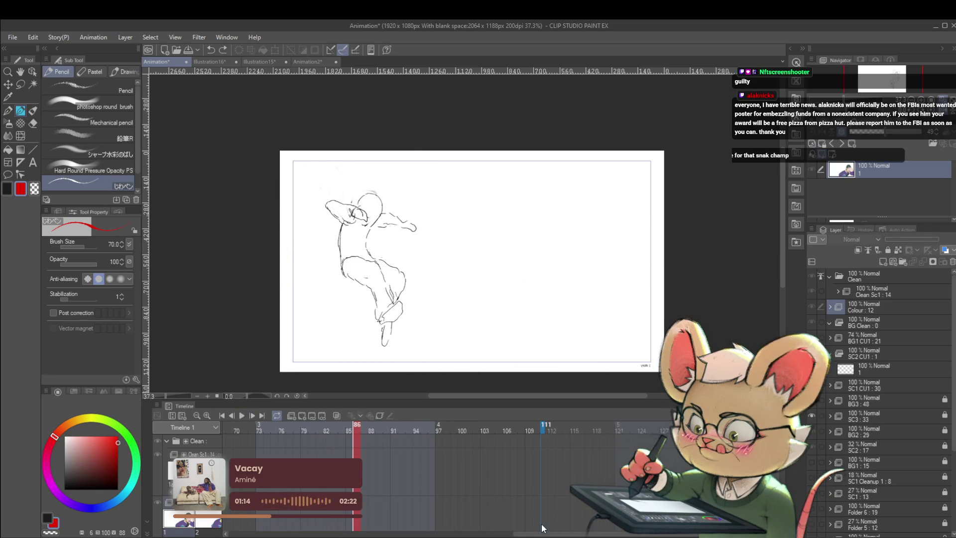
drag(547, 534, 308, 530)
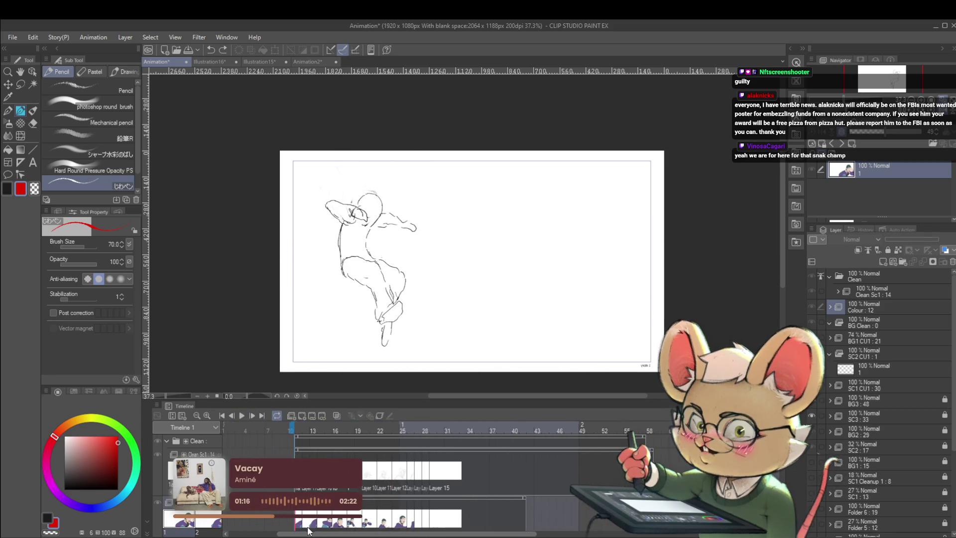
click(300, 489)
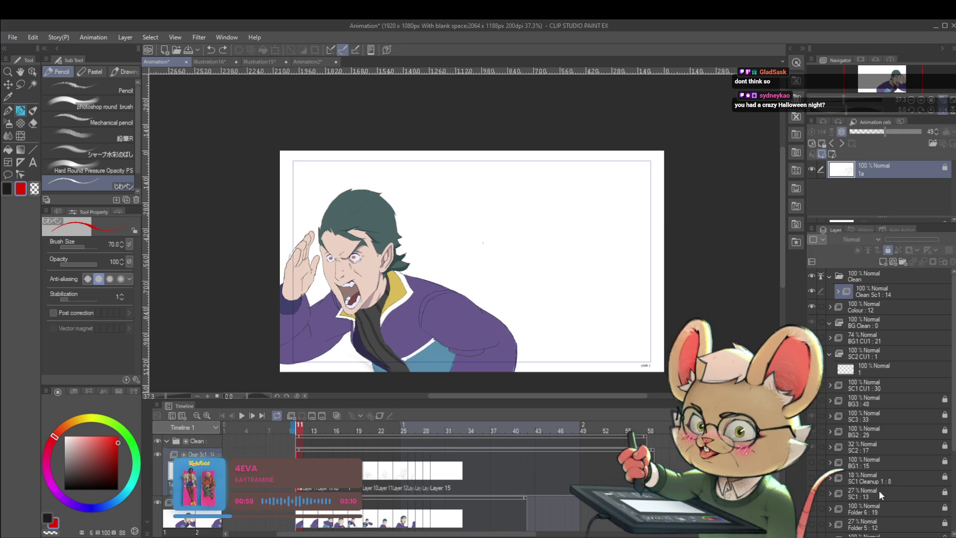
click(241, 417)
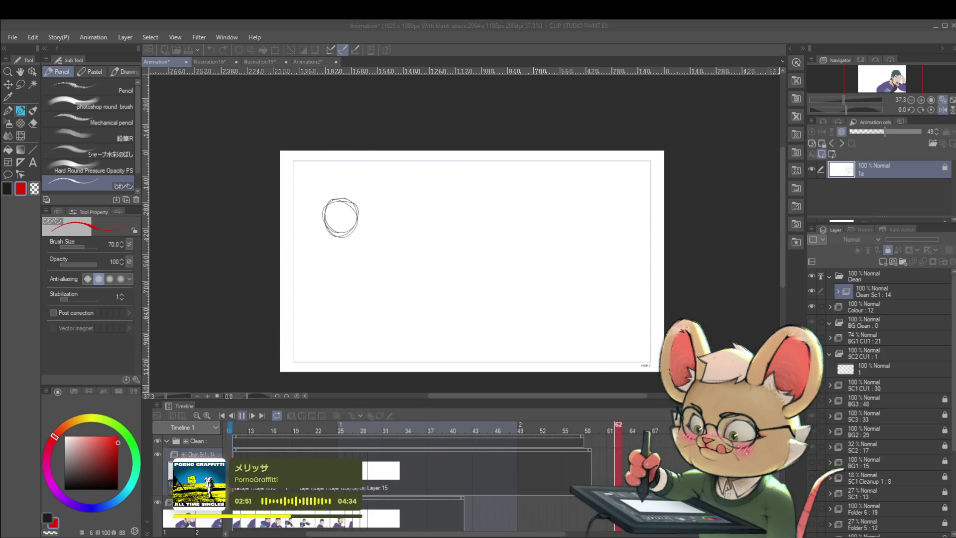
Step: Stop playback, select layer 1 in the SC2 CU1 folder and go to frame 41
click(242, 416)
mouse_move(565, 533)
mouse_down()
mouse_move(509, 535)
mouse_move(521, 535)
mouse_up()
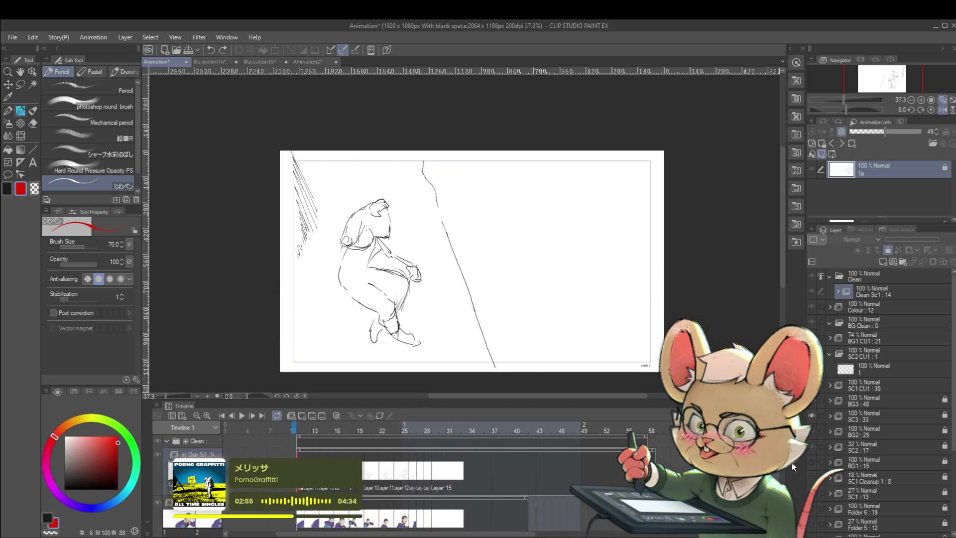
scroll(399, 473, down, 5)
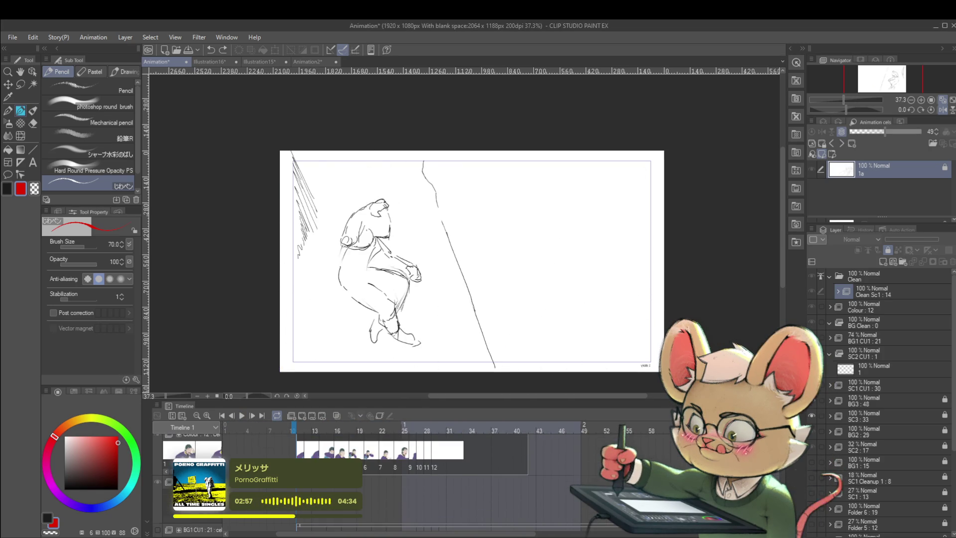
click(872, 367)
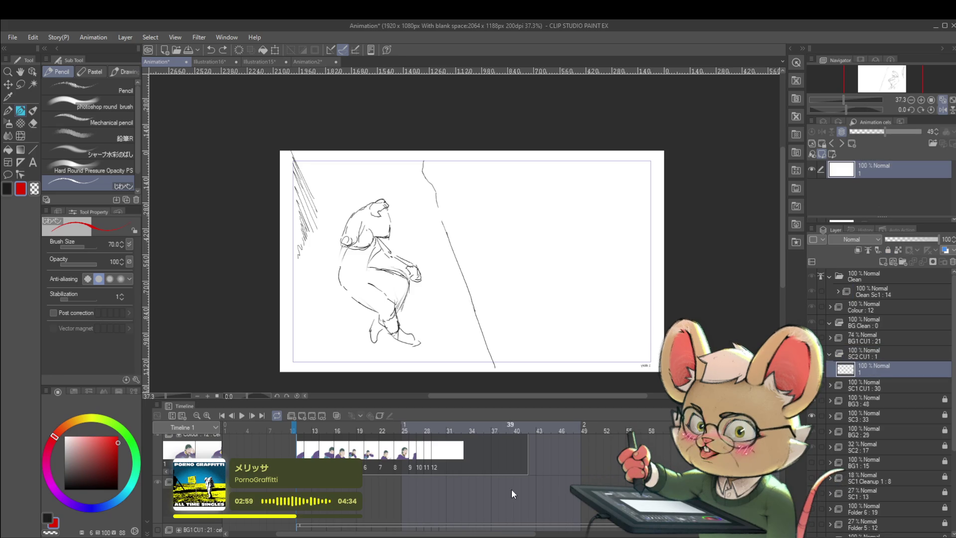
scroll(685, 466, up, 5)
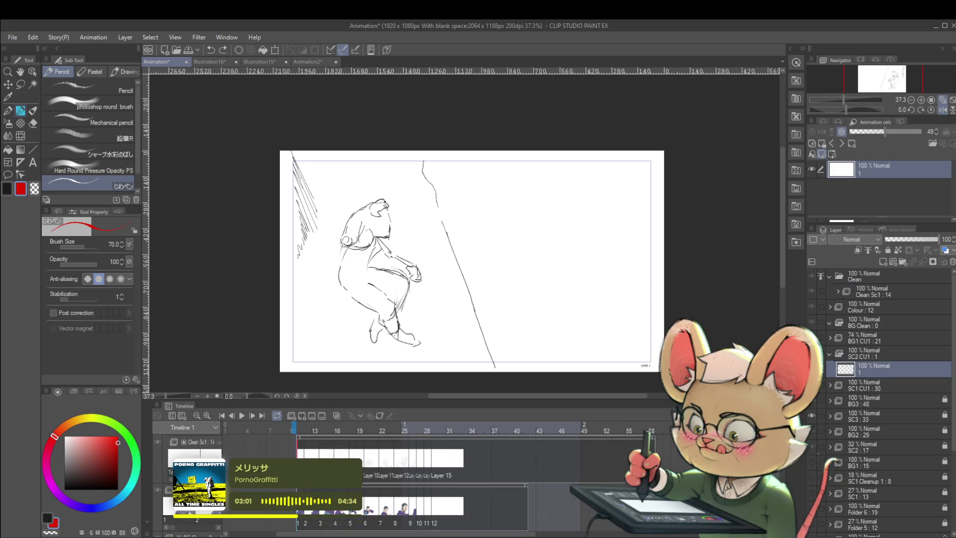
scroll(399, 473, up, 1)
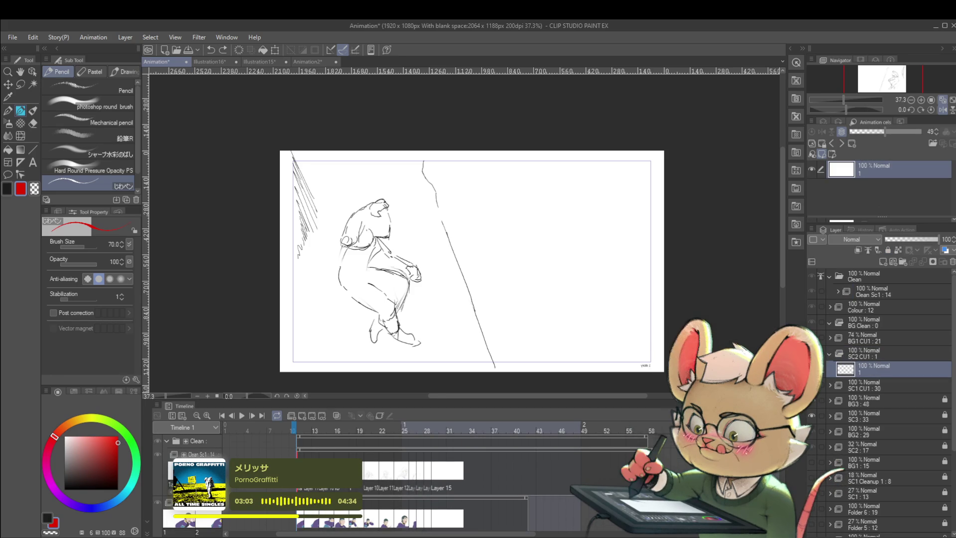
scroll(399, 473, down, 4)
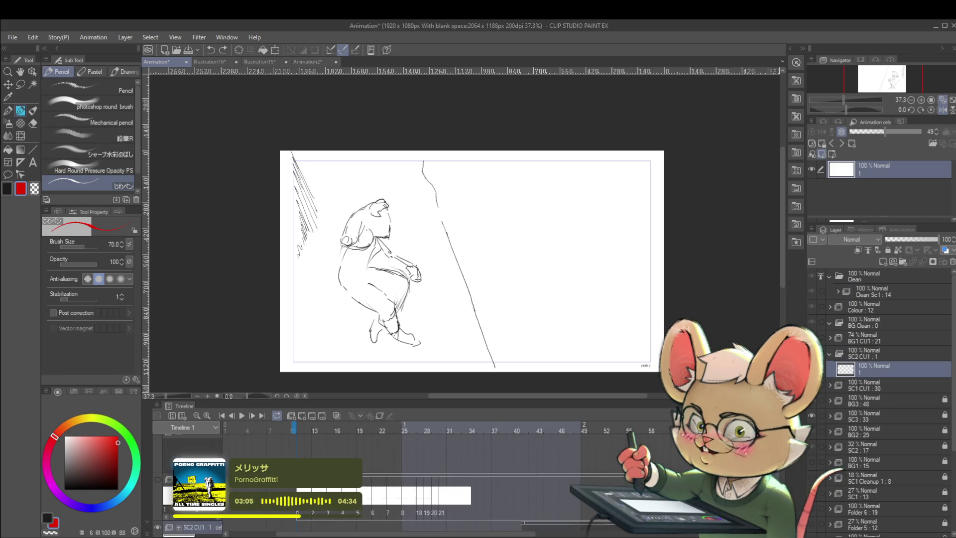
scroll(524, 498, down, 1)
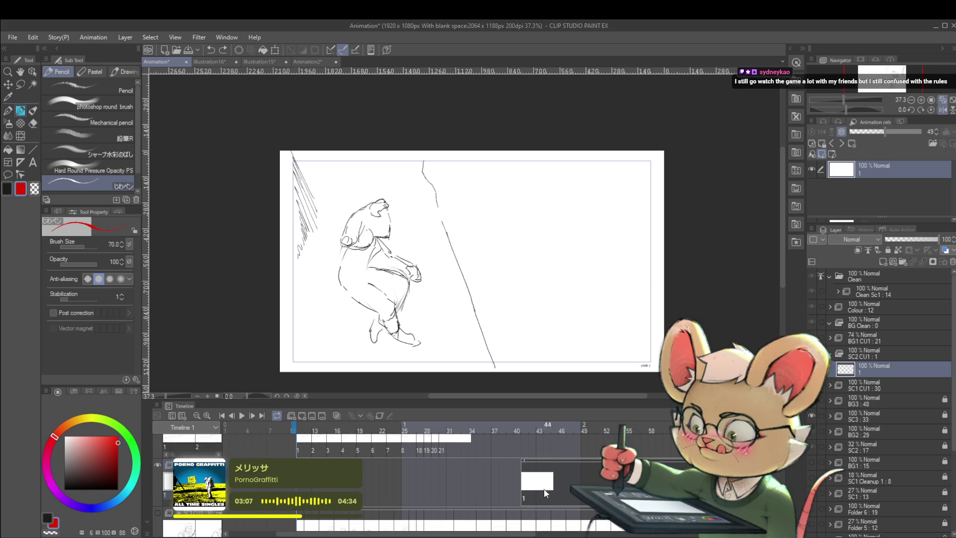
click(525, 492)
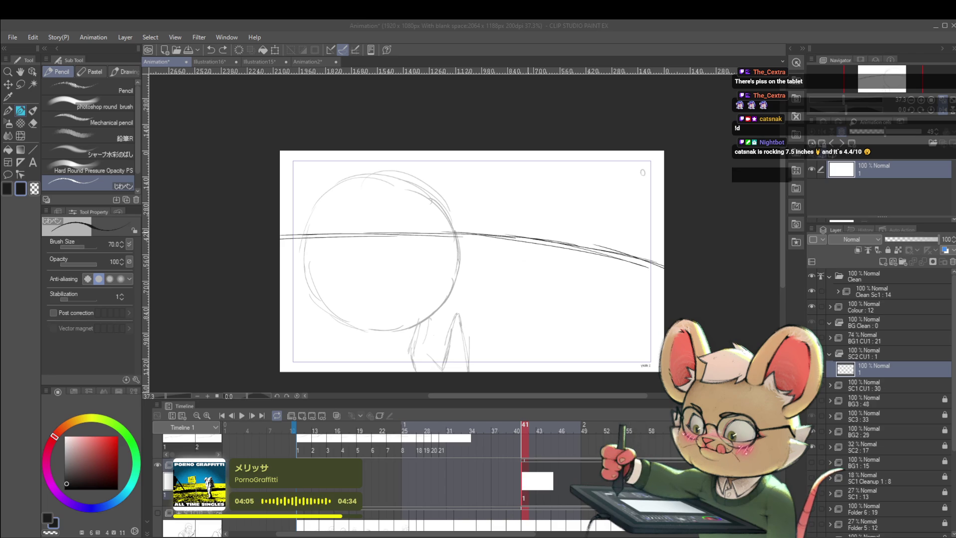
Step: Play back the animation frames and turn off the canvas horizontal flip
click(567, 284)
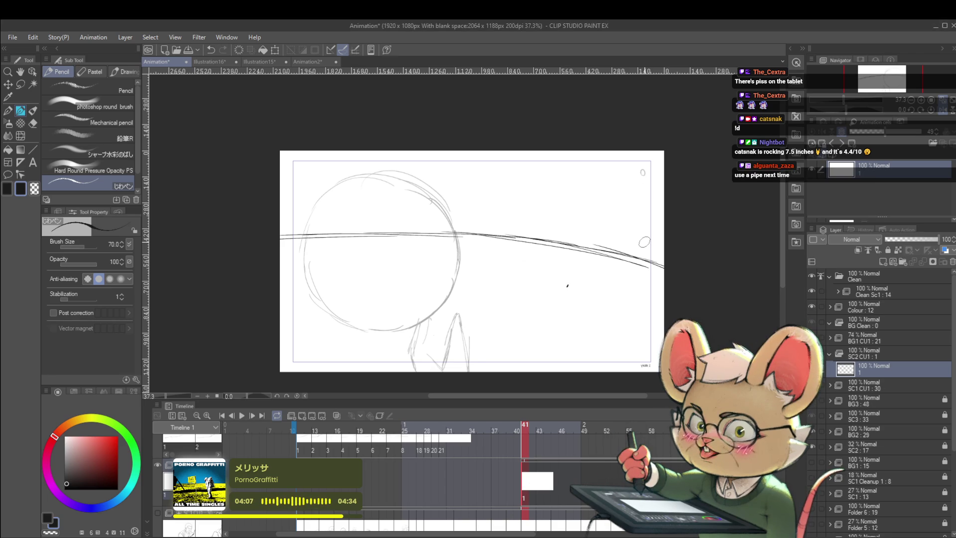
key(space)
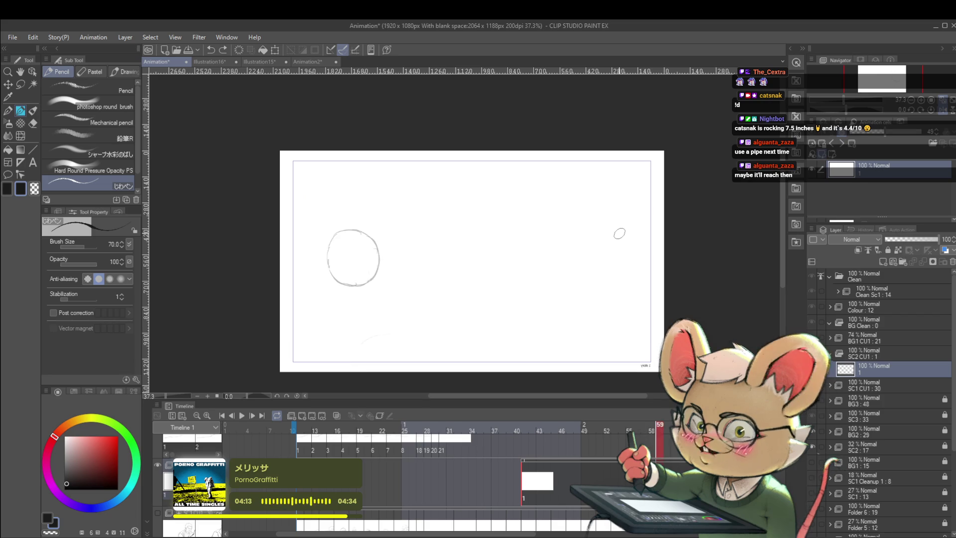
click(941, 109)
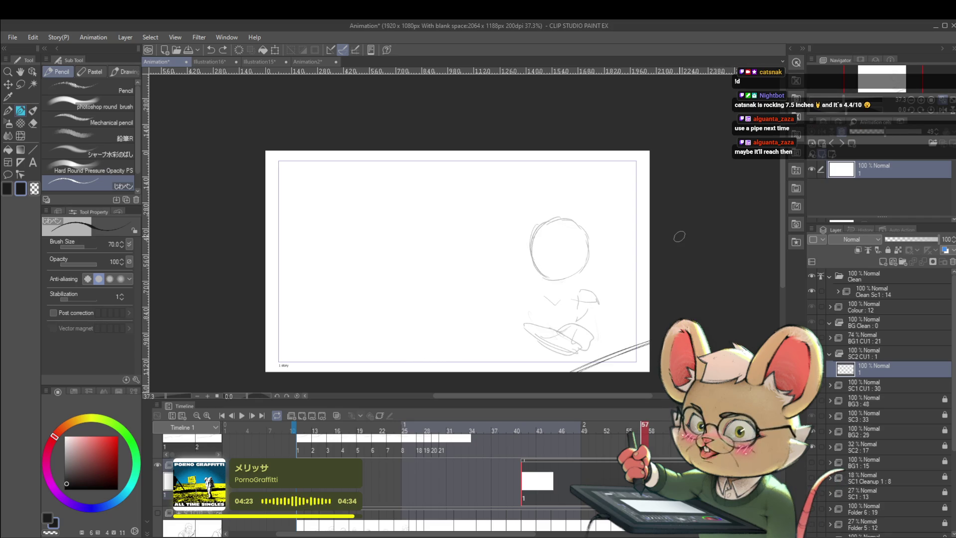
Step: Reduce the pencil size to 30, undoing a test stroke on the head circle
key(bracketleft)
key(bracketleft)
key(bracketleft)
key(bracketleft)
drag(532, 232, 530, 260)
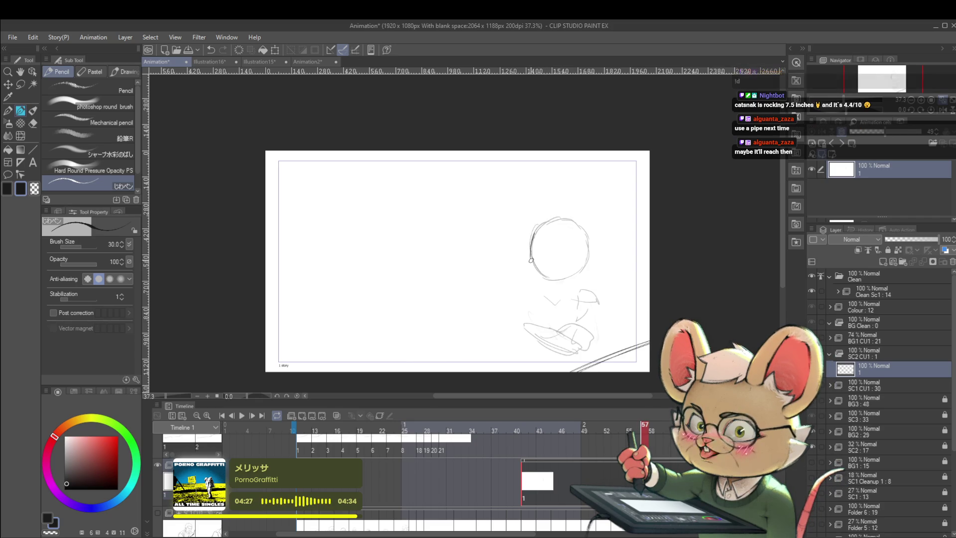
key(ctrl+z)
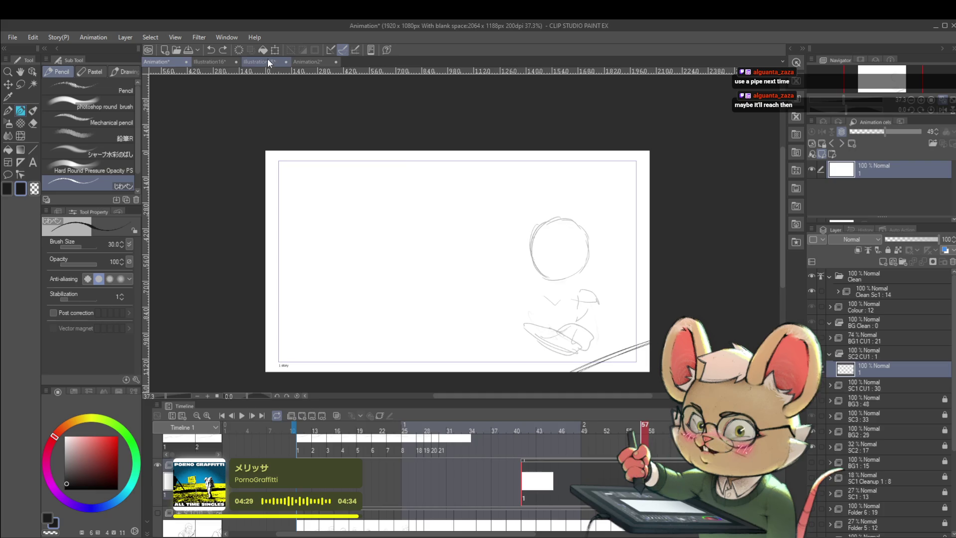
Step: Switch to the Illustration15 sheet, zoom out, then zoom into the side-profile sketch's head
click(268, 60)
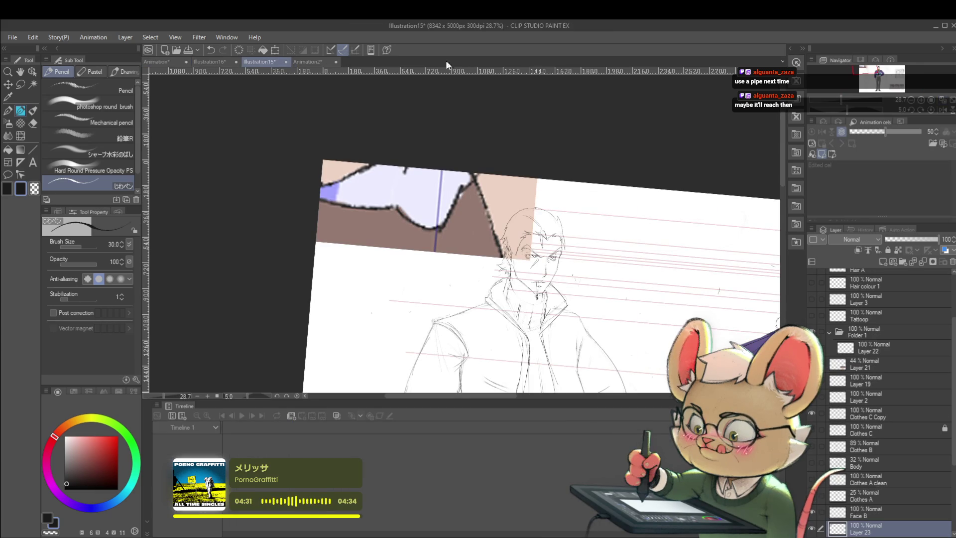
scroll(723, 299, down, 3)
drag(722, 299, 595, 200)
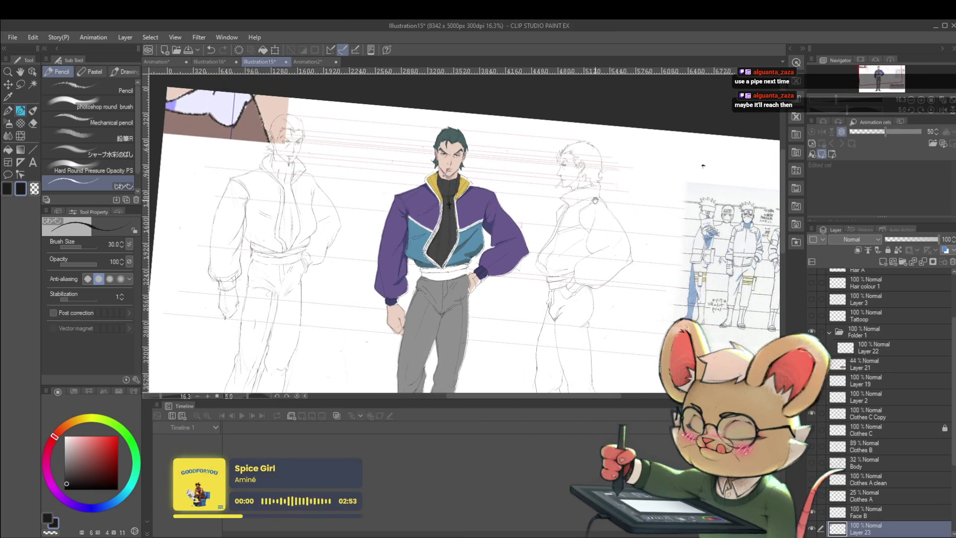
scroll(592, 164, up, 5)
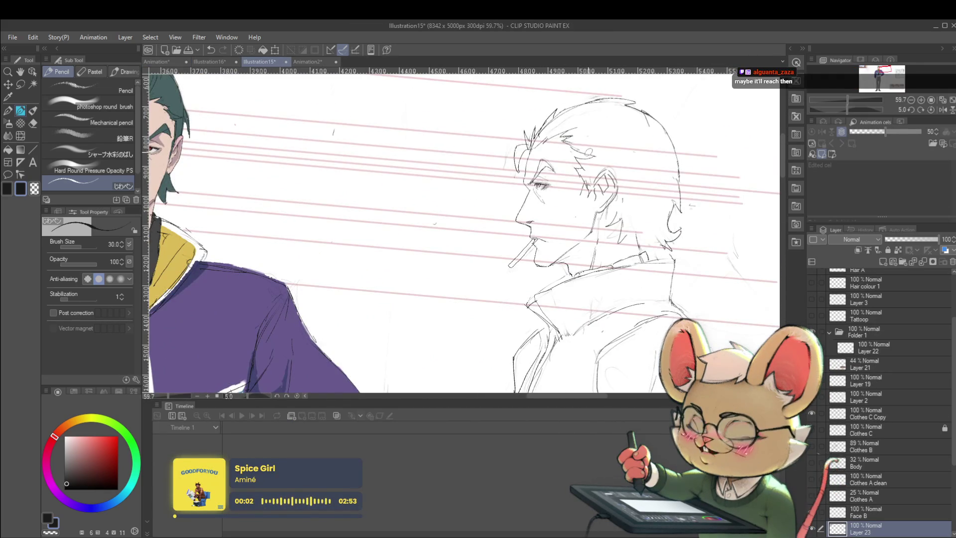
Step: Inspect the character heads on the Illustration16 sheet, then switch back to Illustration15
scroll(590, 156, down, 4)
click(165, 62)
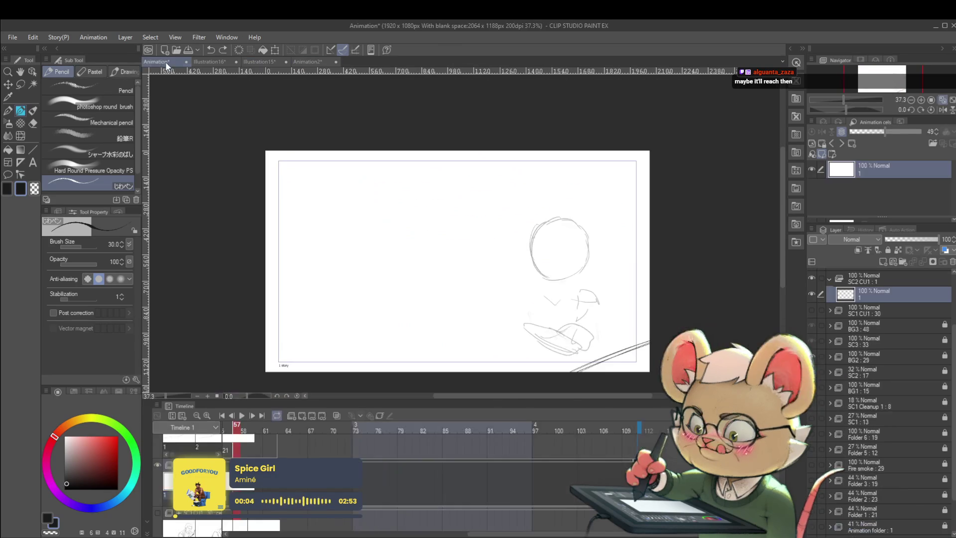
click(217, 62)
scroll(597, 129, up, 4)
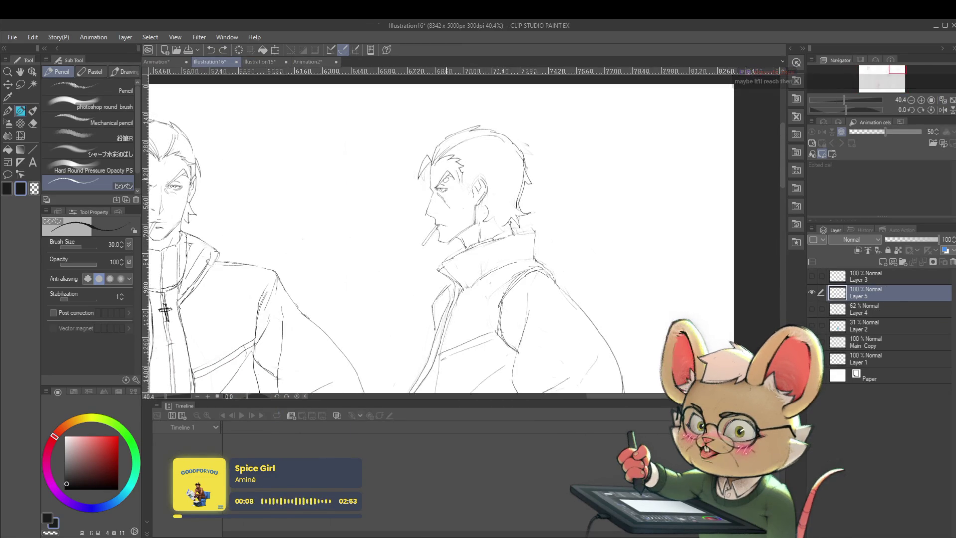
drag(448, 224, 510, 194)
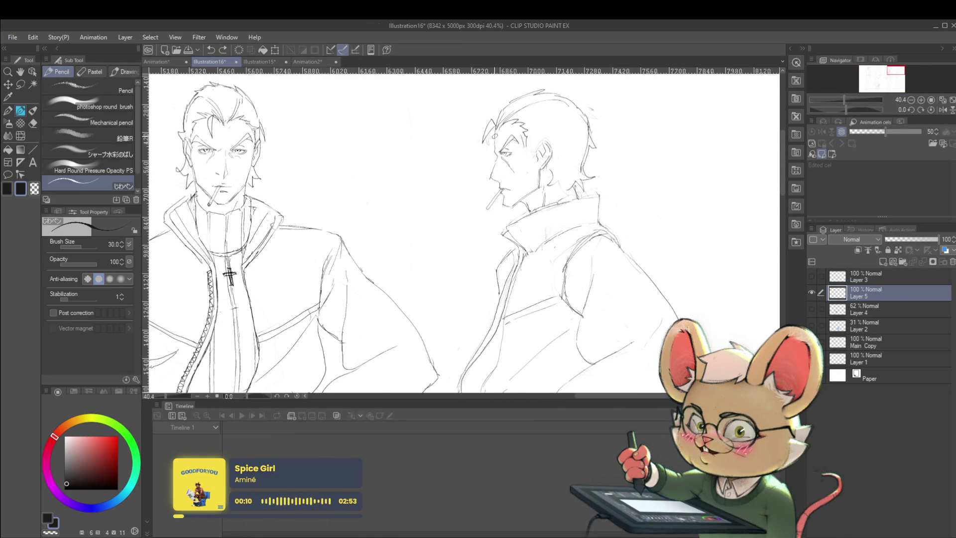
scroll(548, 181, down, 3)
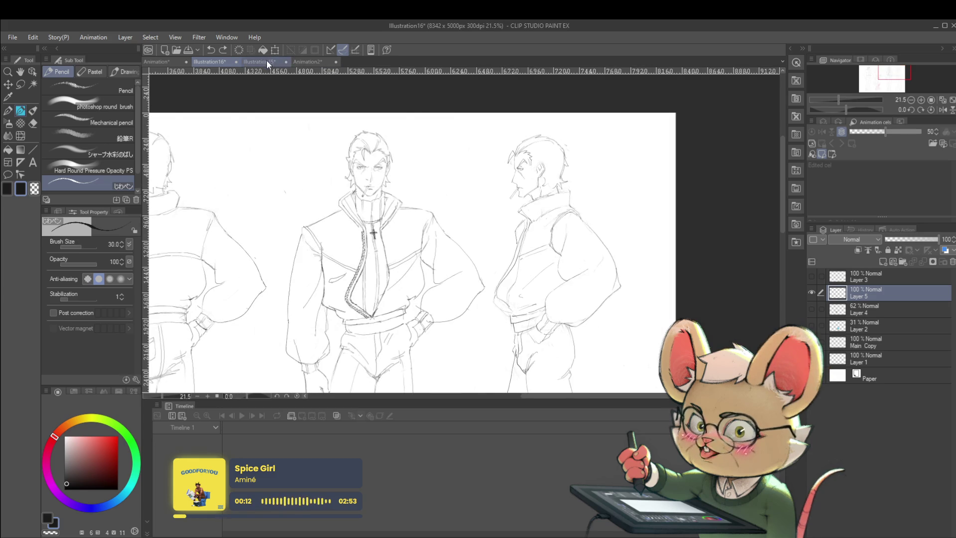
click(270, 62)
Step: Back on the Animation frame, redraw the head circle's left edge and check it mirrored
click(164, 62)
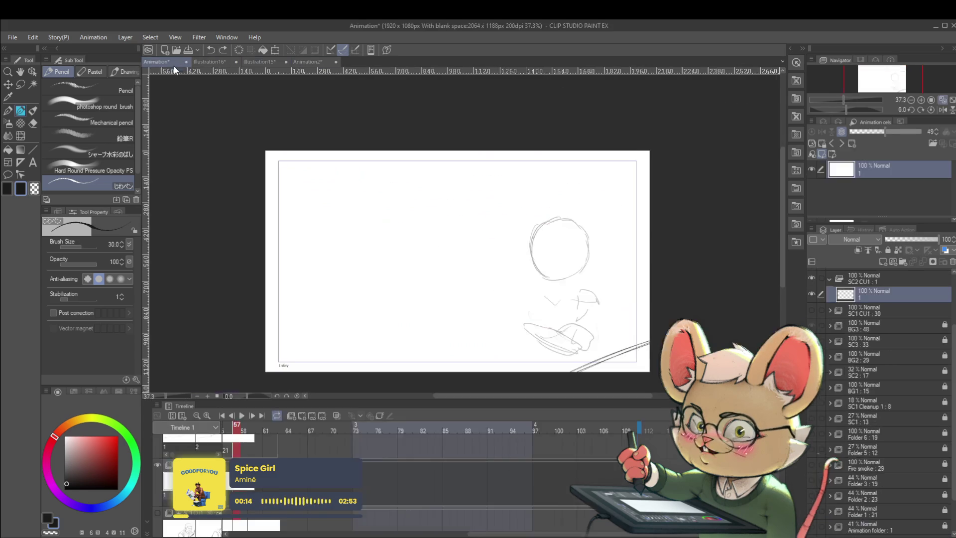
scroll(535, 219, up, 2)
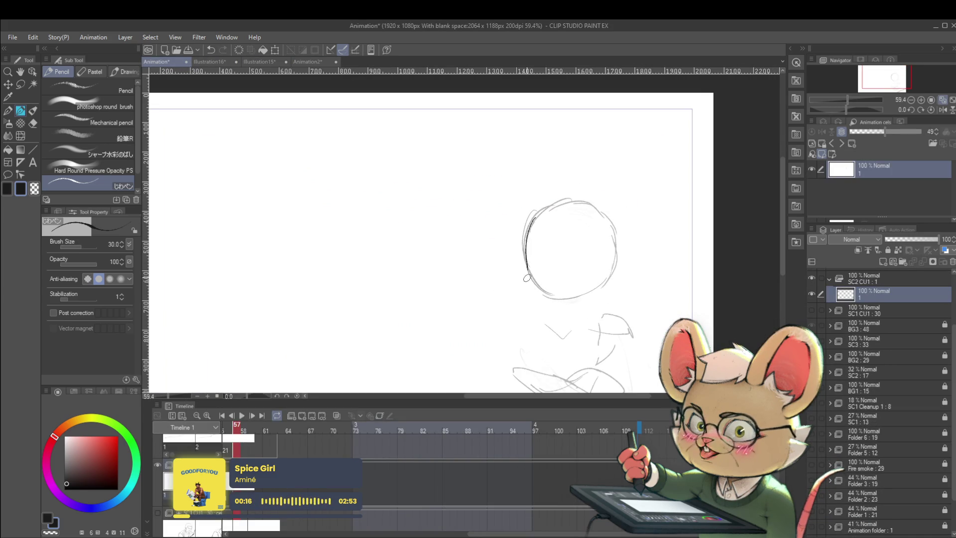
mouse_move(534, 216)
mouse_down()
mouse_move(526, 266)
mouse_move(546, 312)
mouse_up()
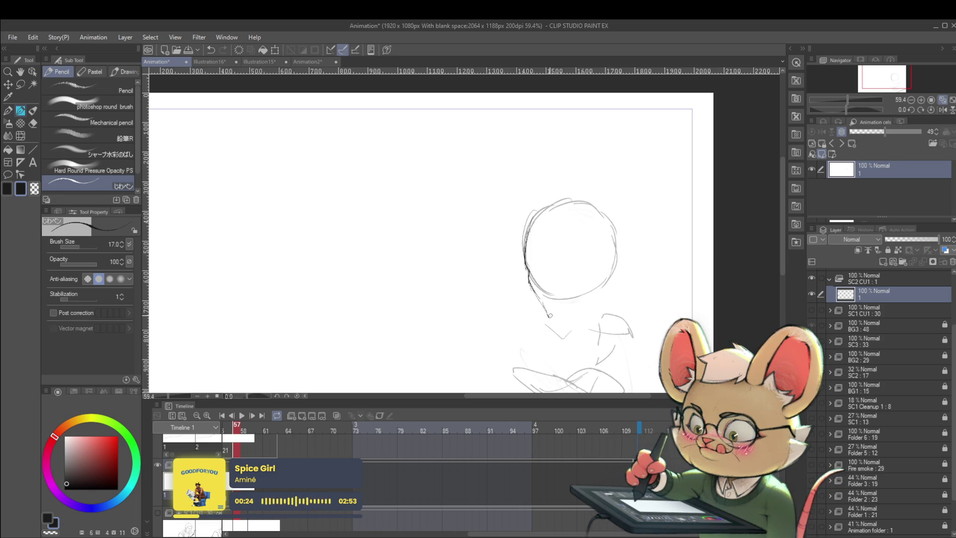
key(ctrl+z)
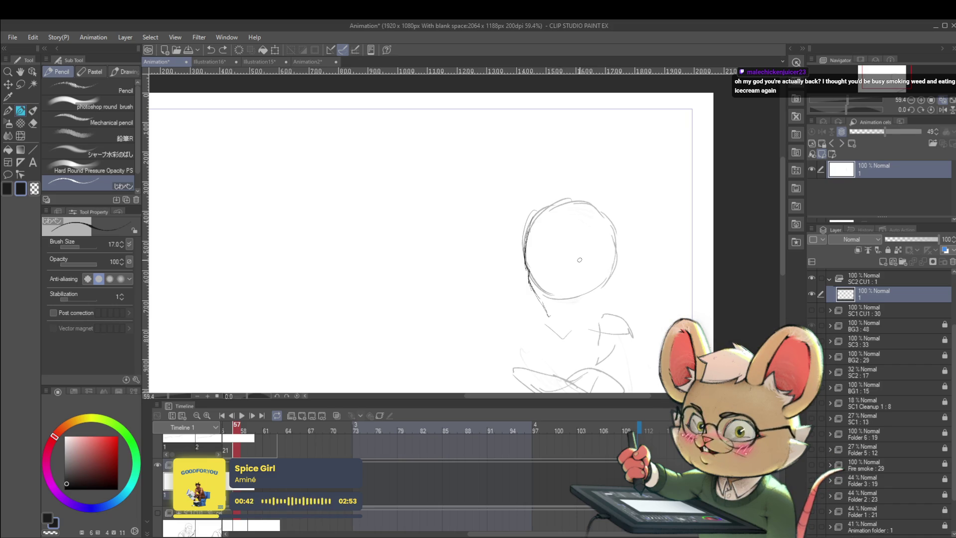
click(942, 111)
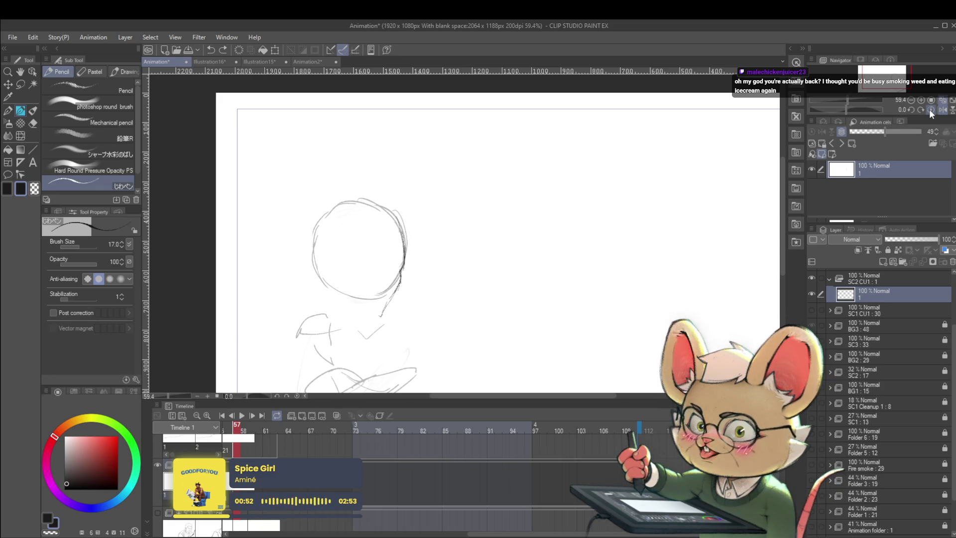
click(944, 110)
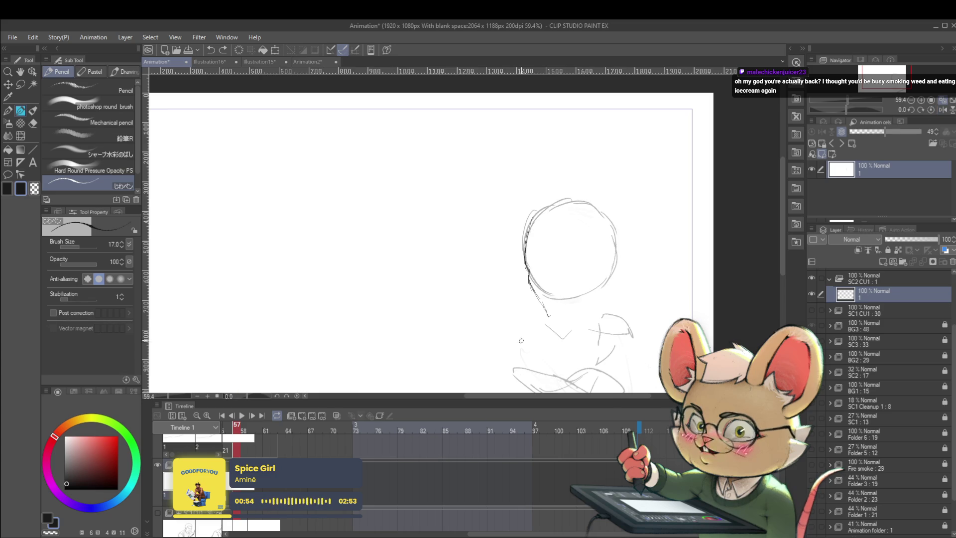
Step: Draw the neck line, chin corner and jawline beneath the head circle
drag(544, 303, 551, 316)
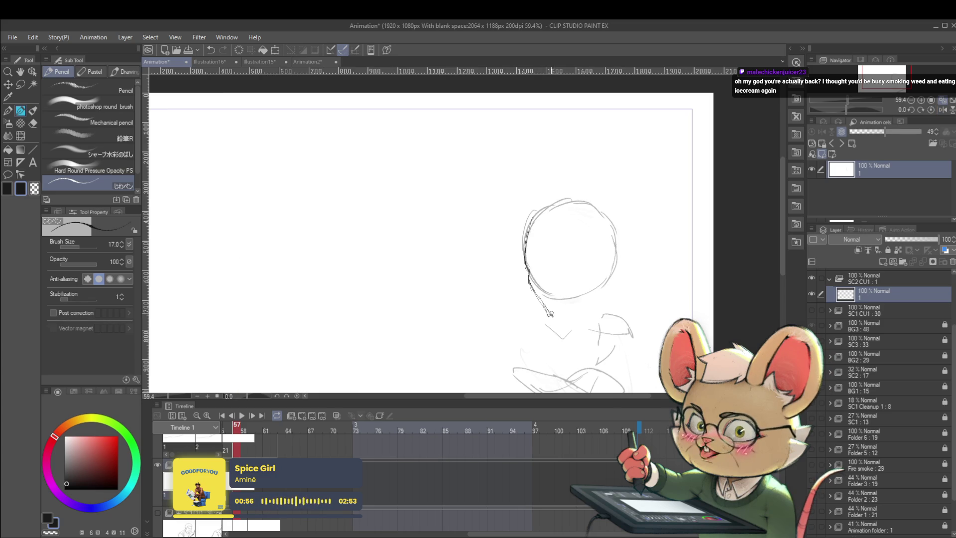
drag(580, 295, 572, 301)
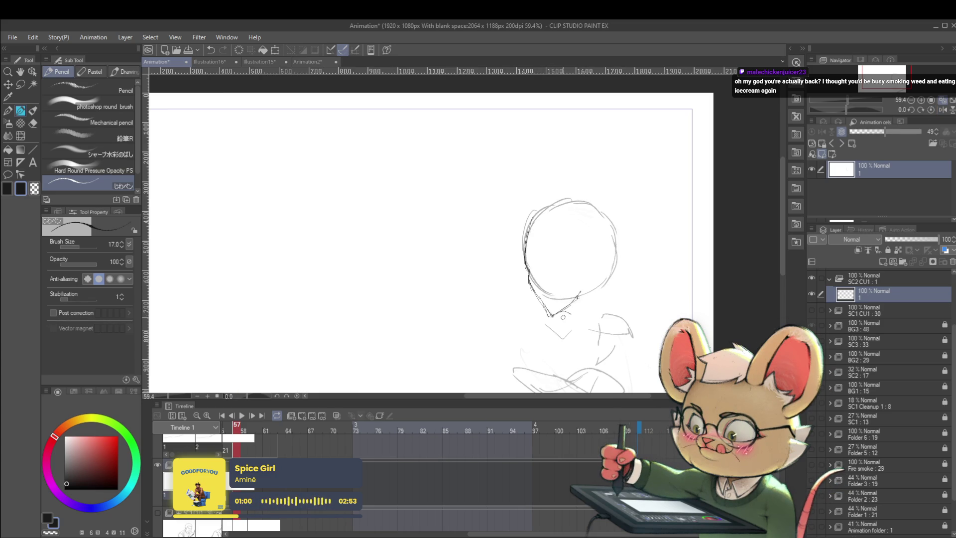
mouse_move(547, 316)
mouse_down()
mouse_move(591, 302)
mouse_move(551, 321)
mouse_up()
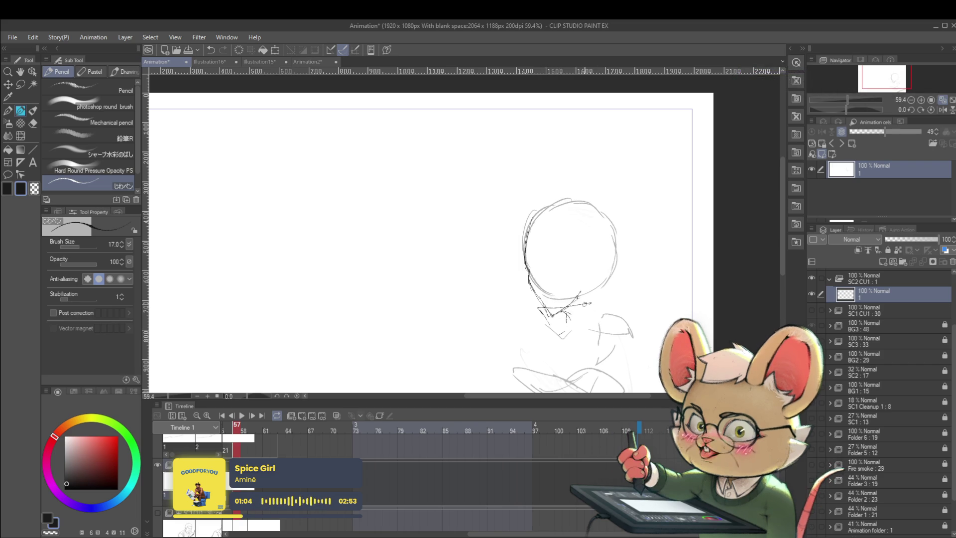
scroll(602, 295, down, 1)
Step: Sketch rough pencil strokes down the body and along the character's lap
scroll(613, 301, up, 1)
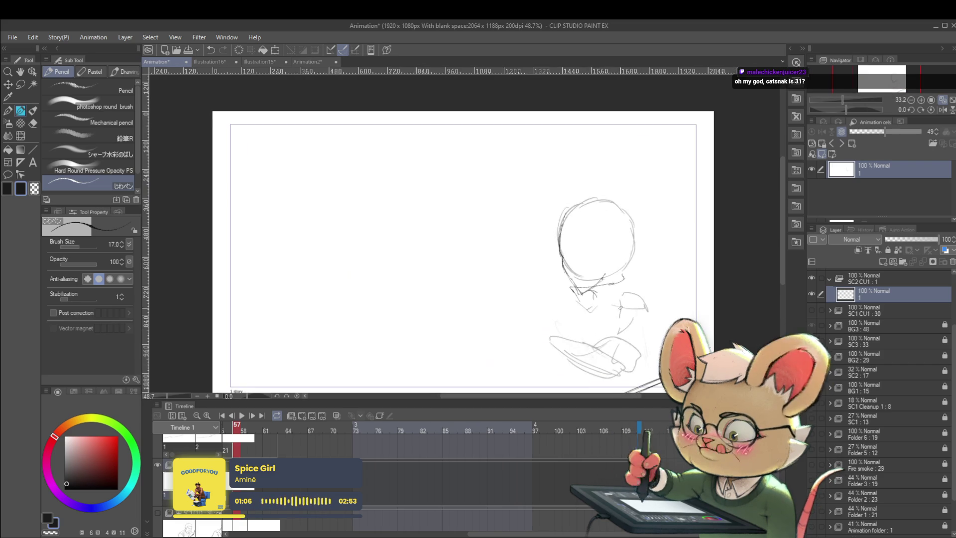
scroll(621, 307, up, 1)
scroll(621, 307, up, 1)
mouse_move(643, 287)
mouse_down()
mouse_move(603, 327)
mouse_move(595, 368)
mouse_move(575, 376)
mouse_up()
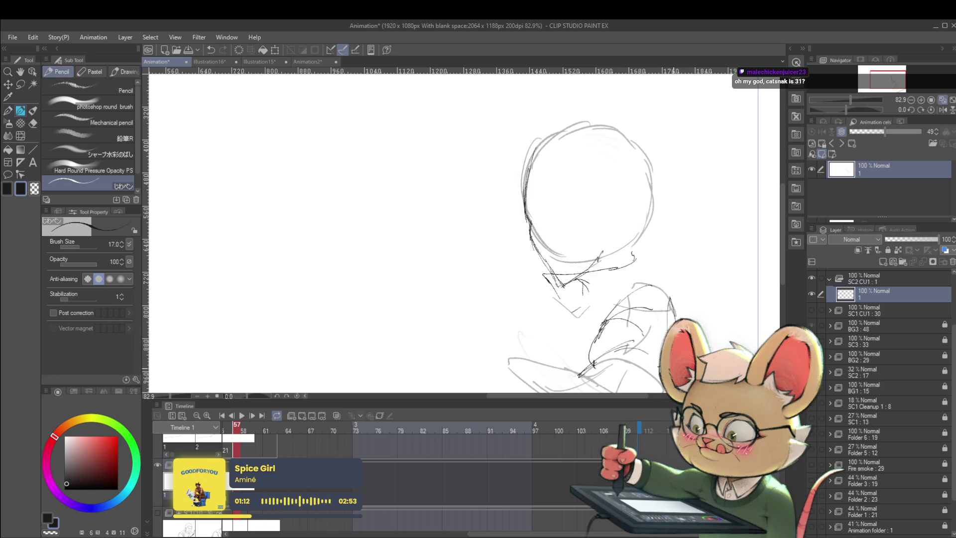
scroll(676, 352, down, 3)
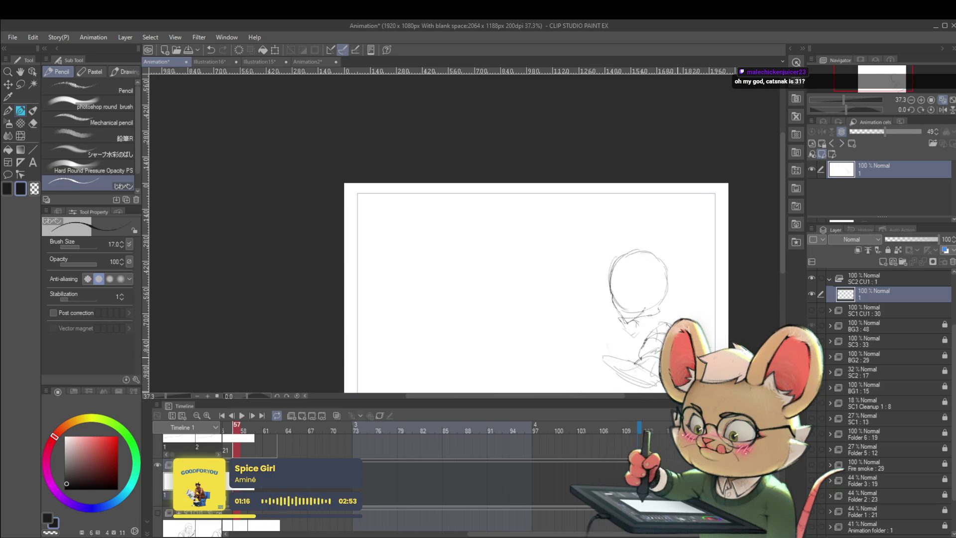
drag(602, 372, 607, 380)
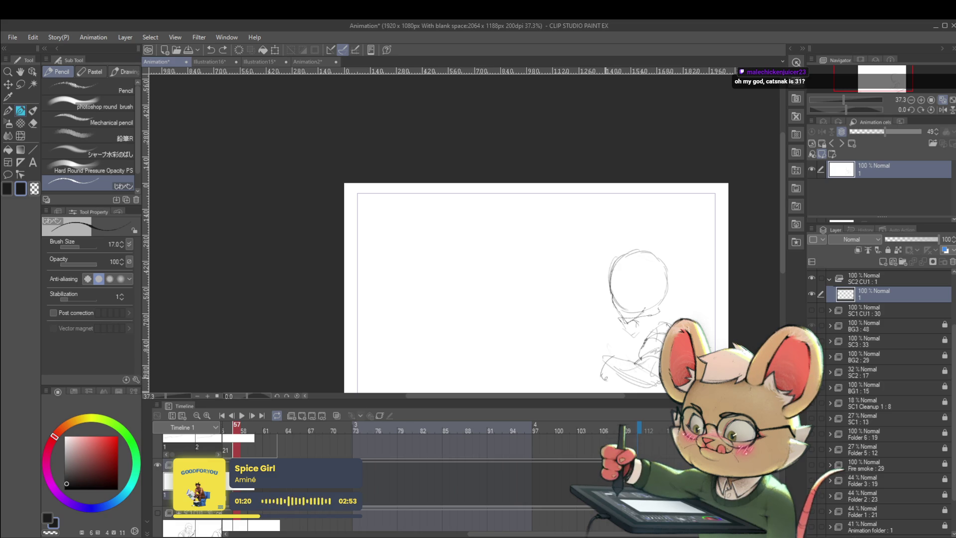
drag(601, 377, 643, 384)
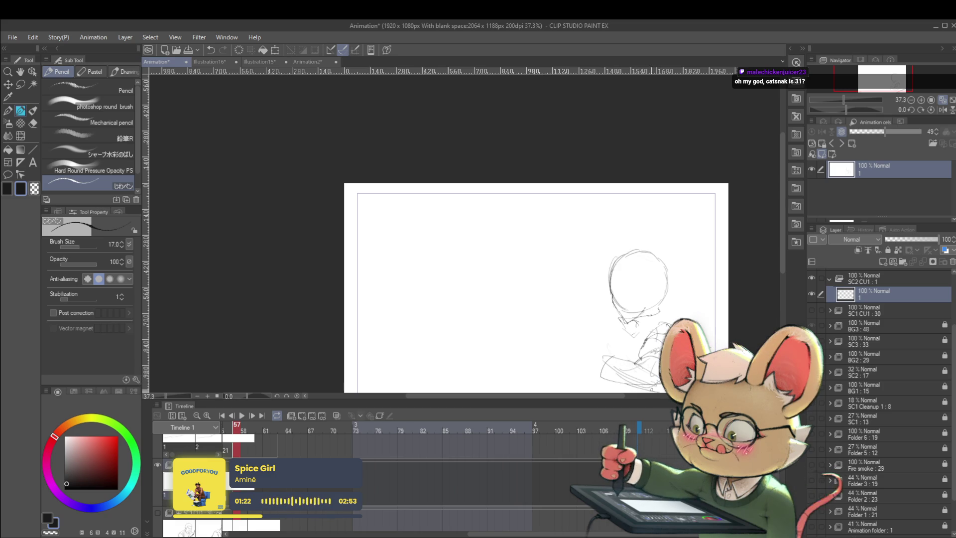
Step: Flip the canvas horizontally to check proportions, then restore the unmirrored view
click(942, 110)
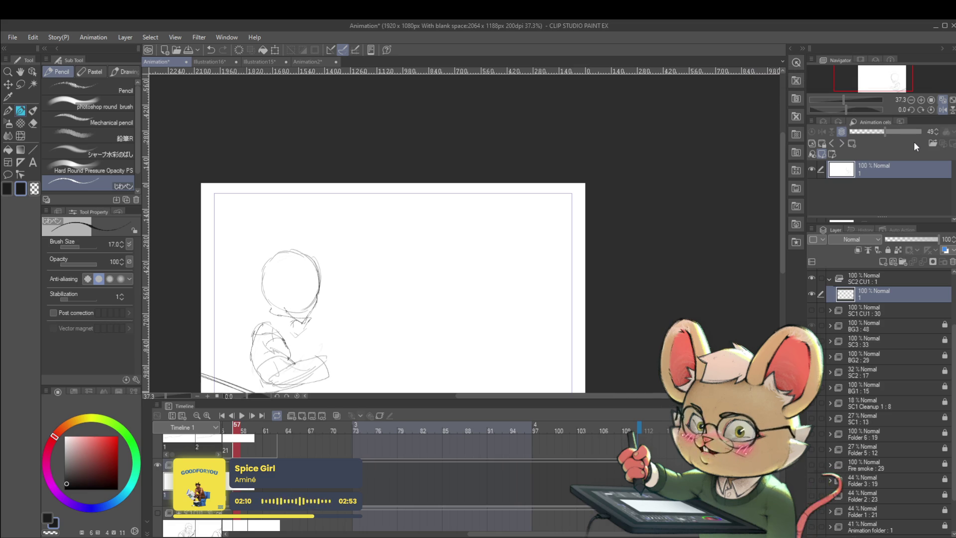
click(928, 111)
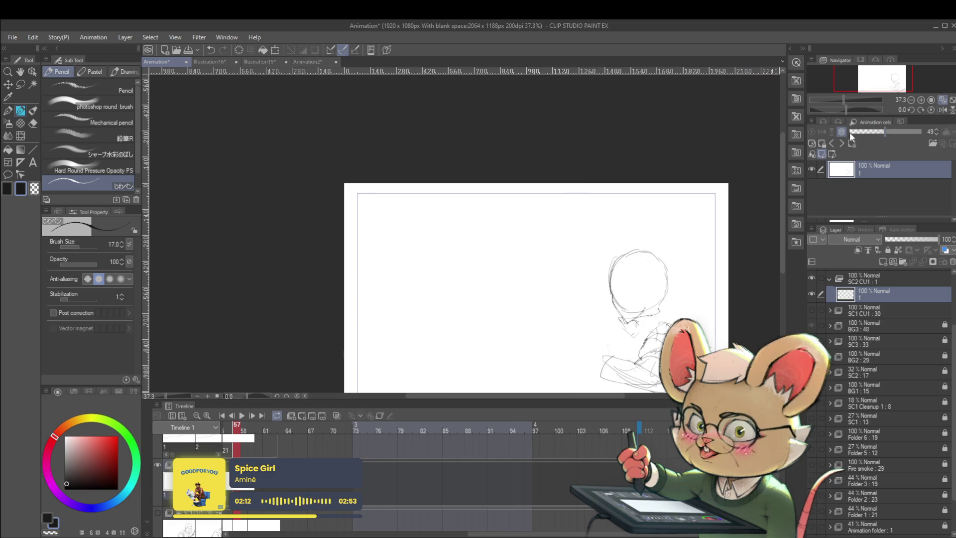
scroll(657, 260, down, 2)
scroll(657, 260, right, 2)
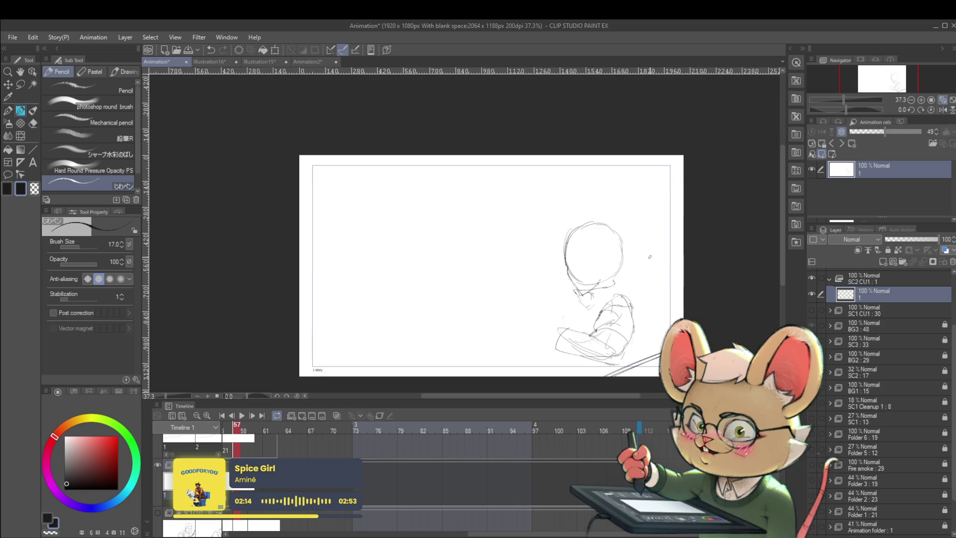
scroll(647, 319, up, 1)
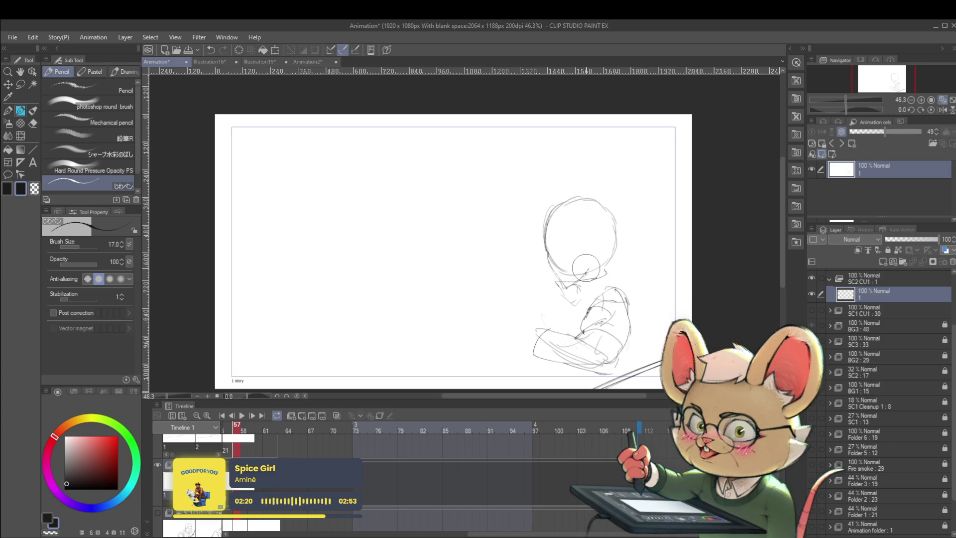
Step: Drop the SC2:17 reference layer's opacity to 19% and reselect layer 1 in the SC2 CU1 folder
scroll(953, 342, down, 1)
click(886, 357)
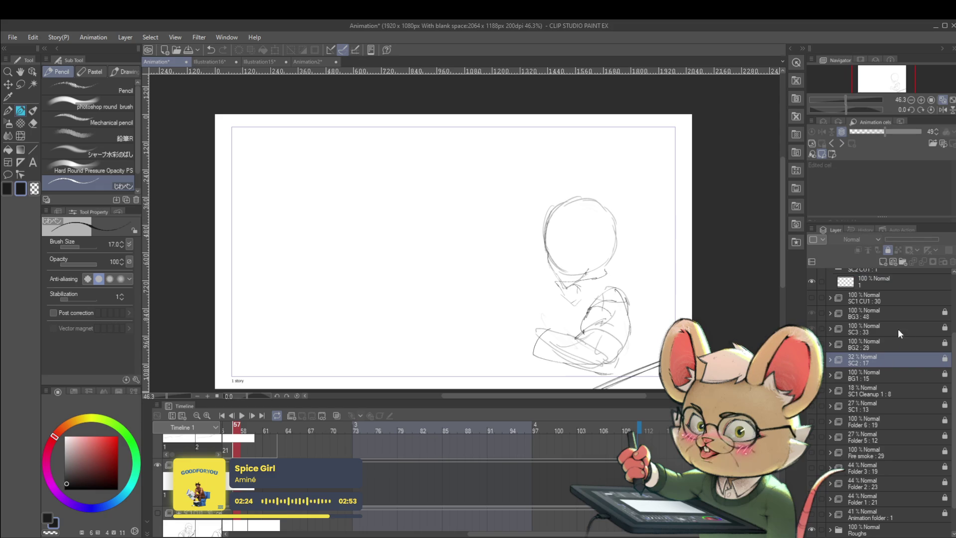
click(895, 240)
click(888, 250)
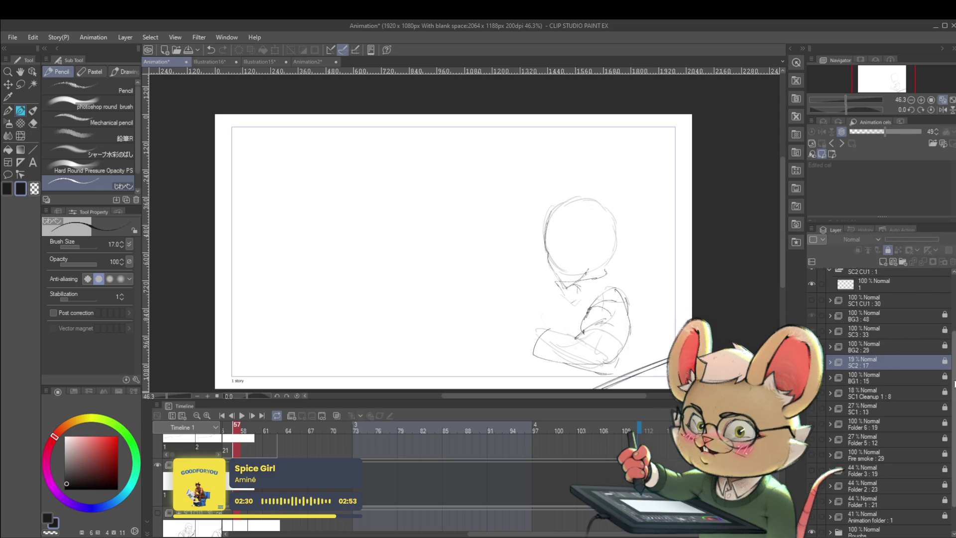
scroll(941, 388, up, 3)
click(900, 333)
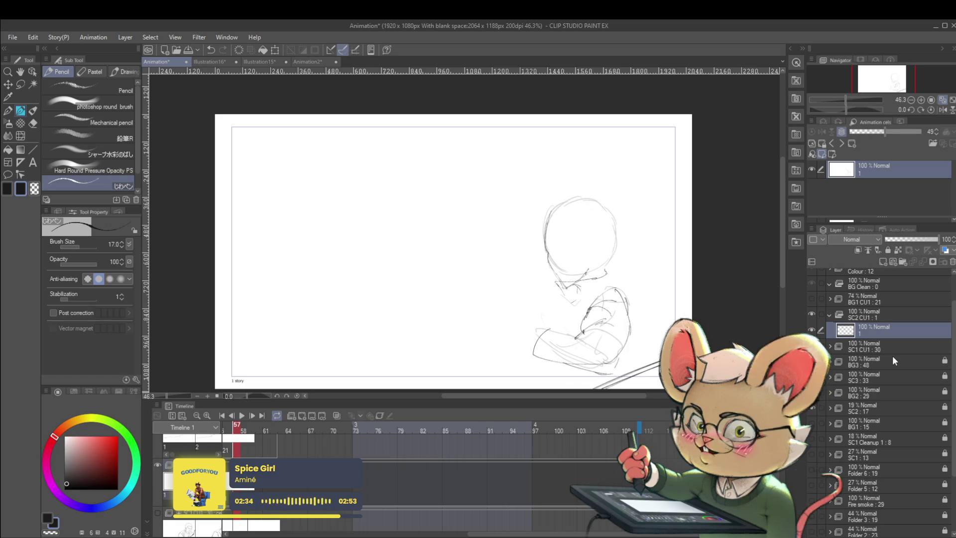
scroll(553, 241, up, 5)
Step: Rough in the head's left edge, undo a stray diagonal, and redraw the upper-left outline at size 20
drag(550, 187, 547, 238)
drag(596, 190, 503, 291)
key(ctrl+z)
key(bracketright)
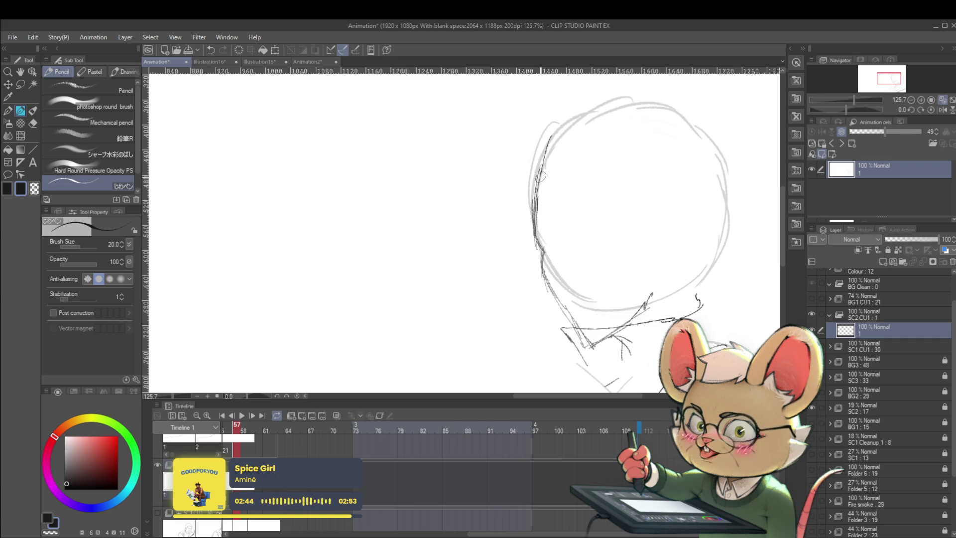
drag(540, 172, 588, 129)
Step: Zoom in close on the sketched head and draw the face's profile edge
key(ctrl+minus)
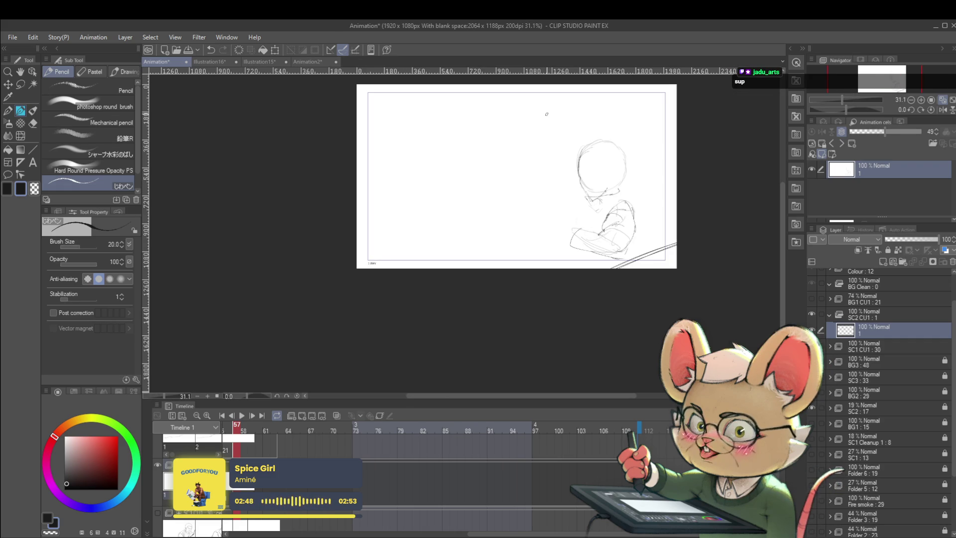
drag(453, 176, 348, 175)
scroll(348, 175, up, 3)
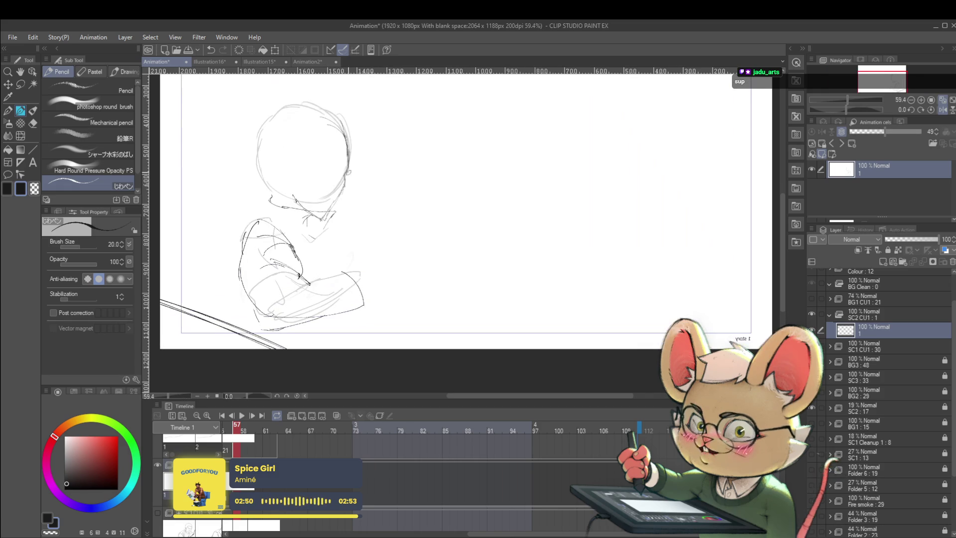
scroll(393, 161, down, 3)
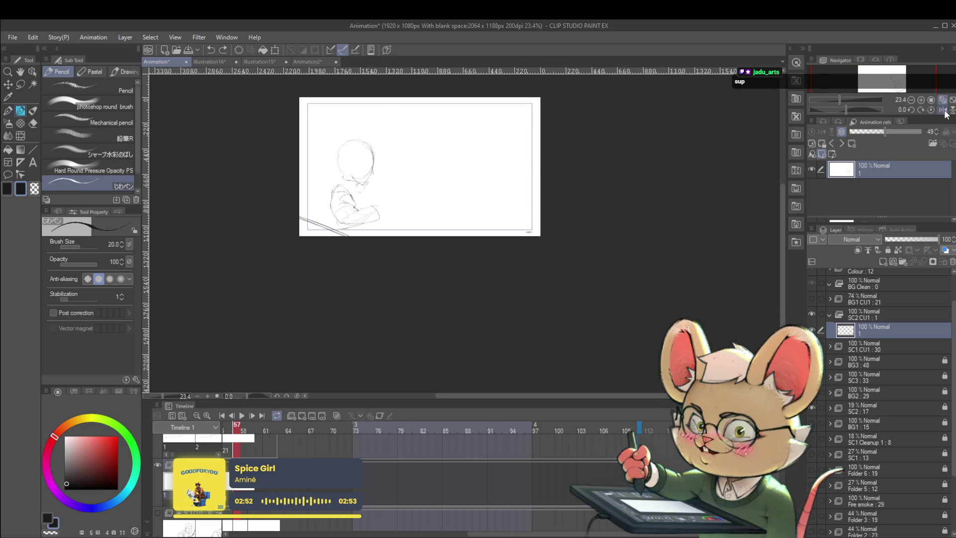
drag(315, 153, 404, 153)
scroll(404, 153, up, 5)
drag(516, 214, 523, 234)
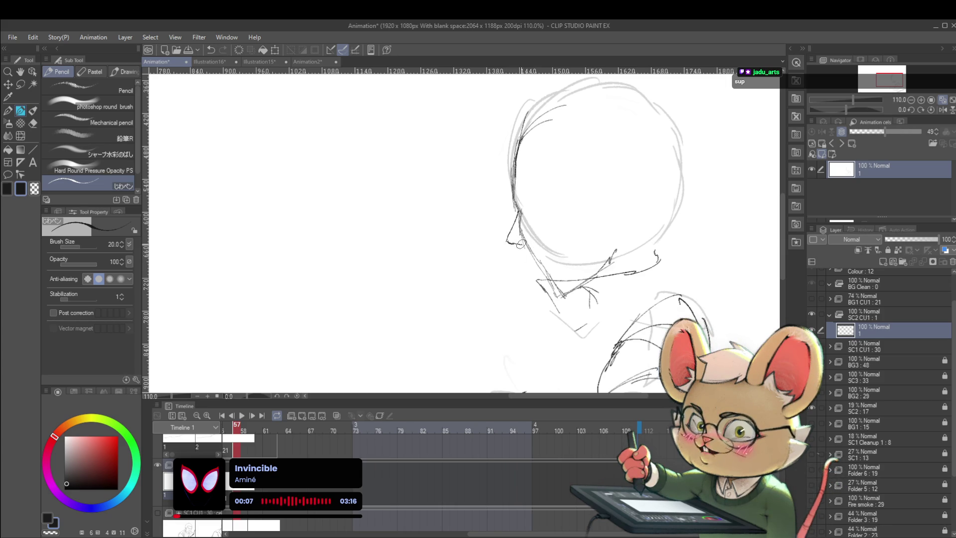
Step: Mirror the canvas to check the head, undo the dark chin stroke, and flip back
scroll(521, 243, down, 5)
scroll(570, 243, up, 4)
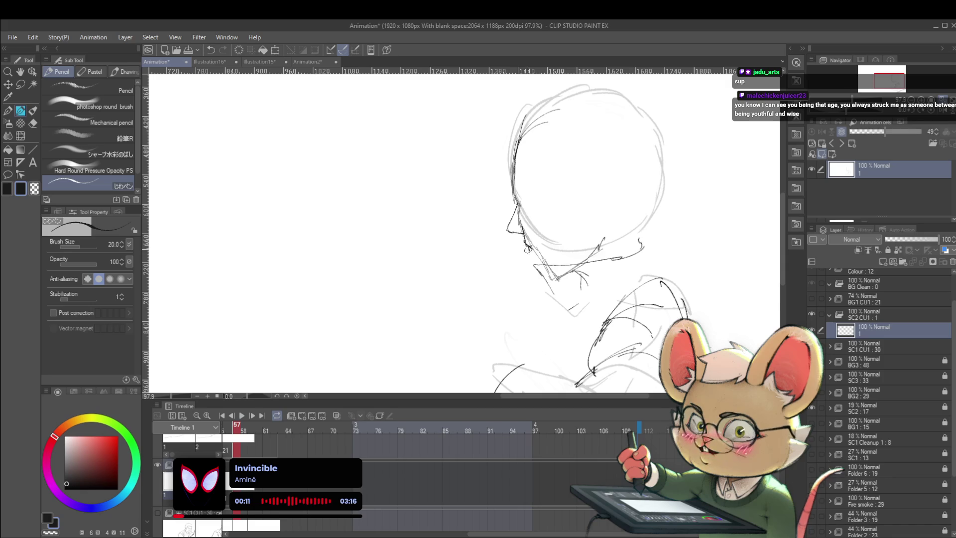
scroll(512, 205, down, 6)
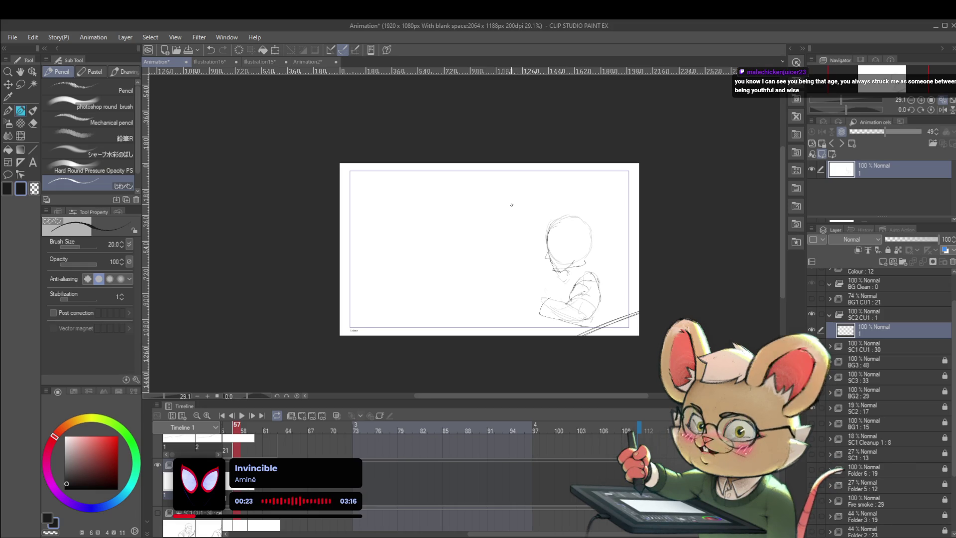
click(940, 111)
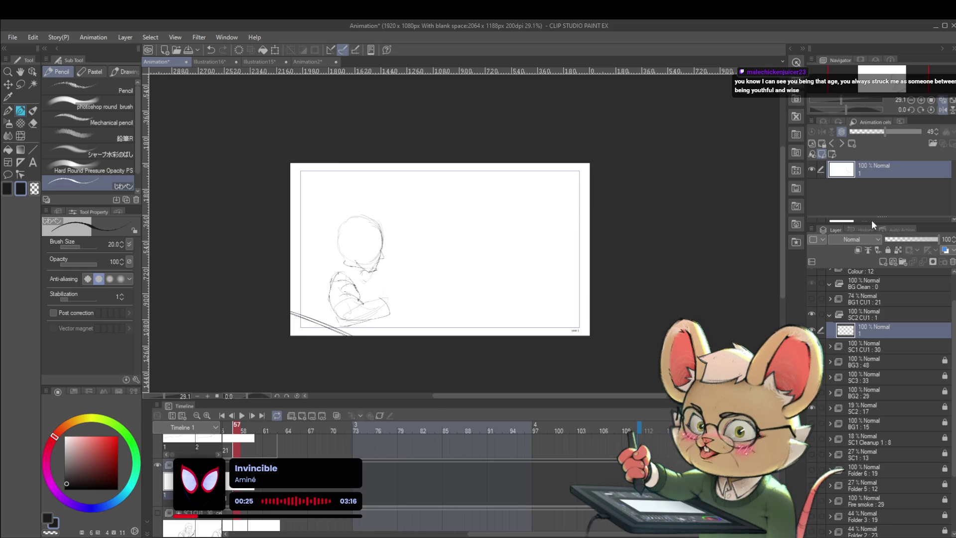
scroll(429, 254, up, 5)
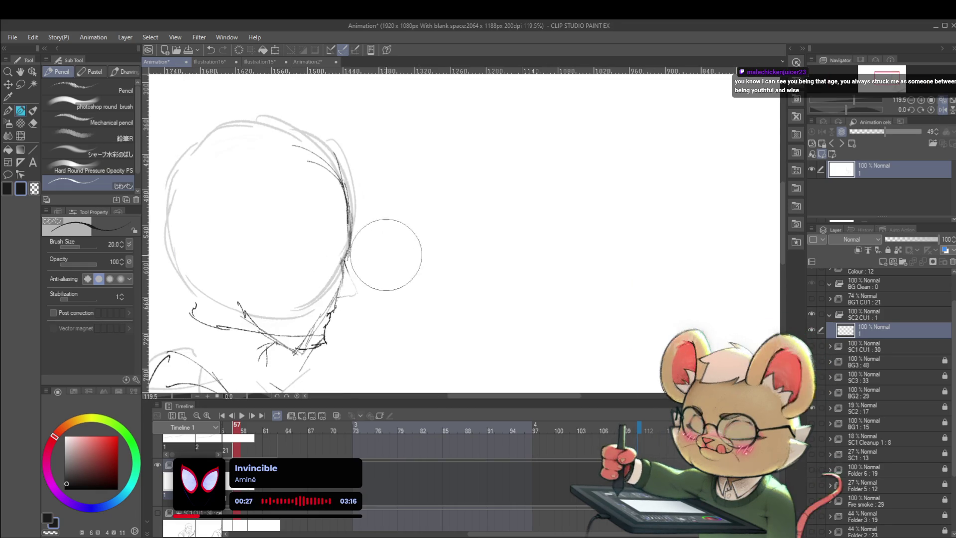
key(ctrl+z)
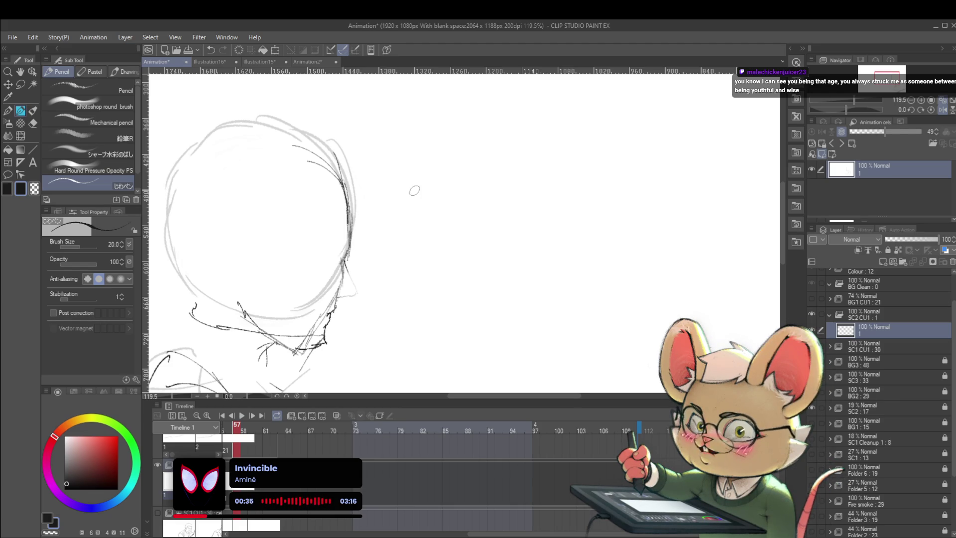
click(942, 109)
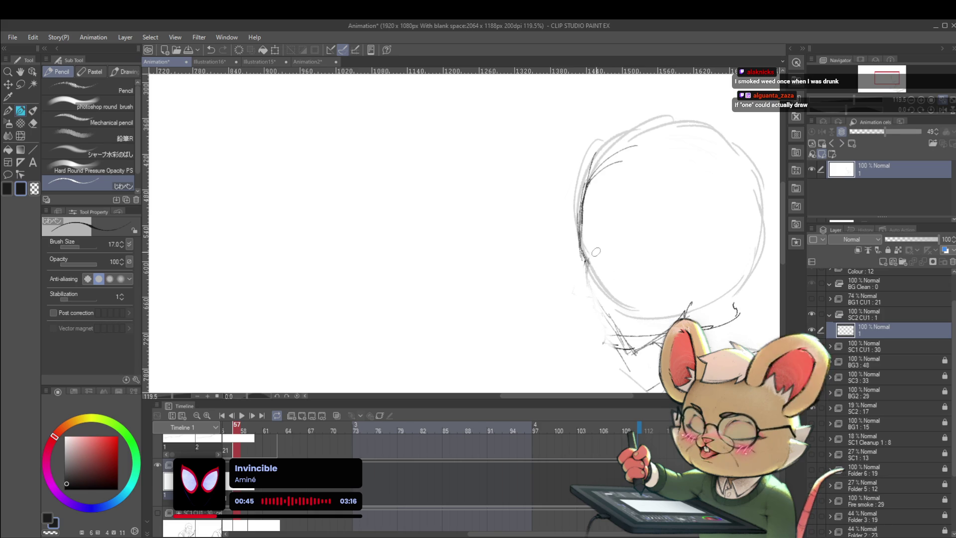
Step: Add a short stroke on the head's left contour and darken the face profile line
drag(587, 286, 586, 257)
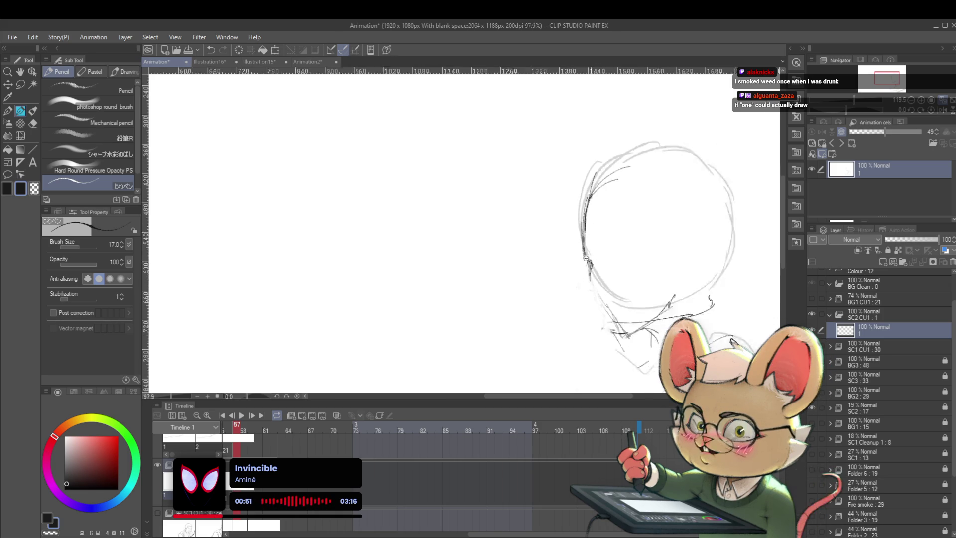
scroll(593, 262, up, 5)
drag(591, 254, 574, 305)
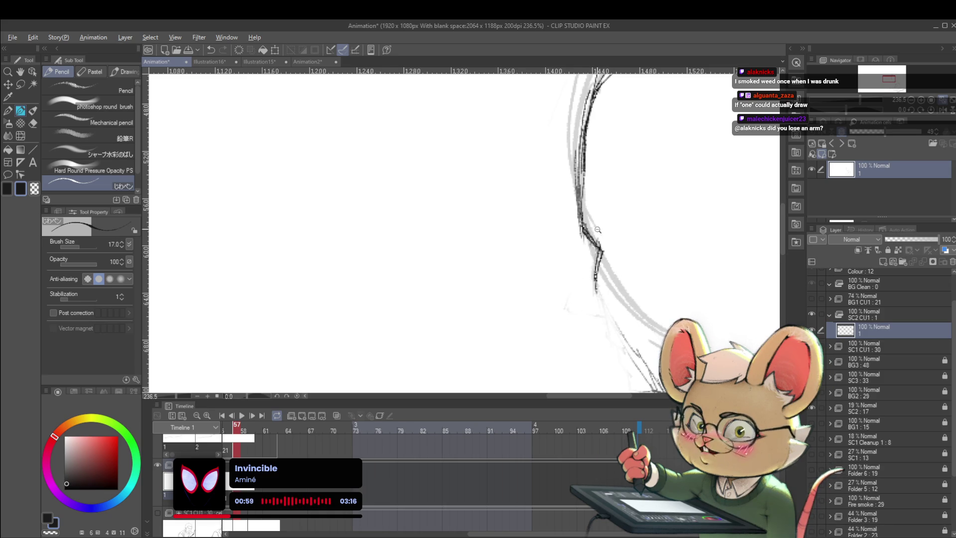
scroll(597, 227, down, 5)
Step: In mirrored view, extend the chin line downward and add a short tick below it
click(931, 110)
drag(410, 326, 553, 342)
scroll(500, 241, up, 4)
drag(484, 263, 492, 279)
drag(489, 291, 458, 313)
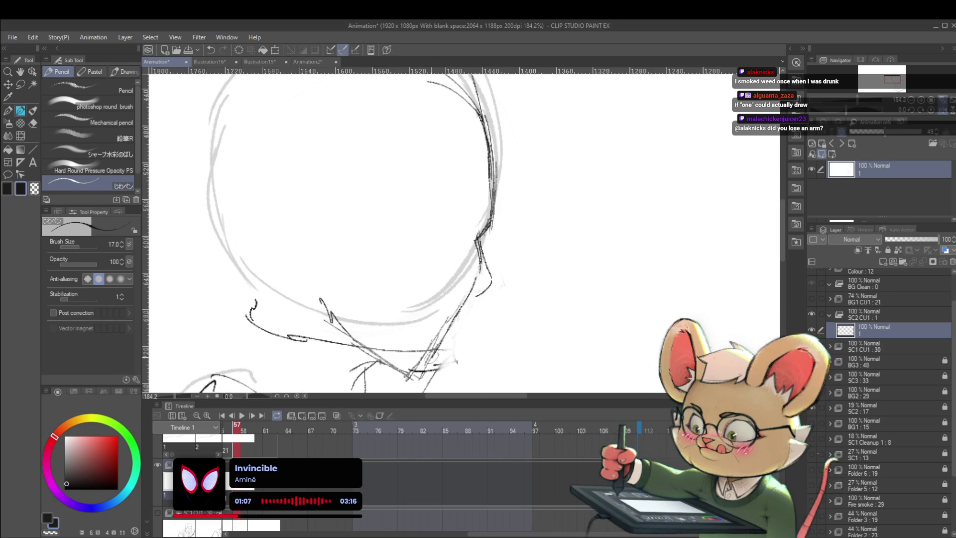
scroll(458, 312, down, 5)
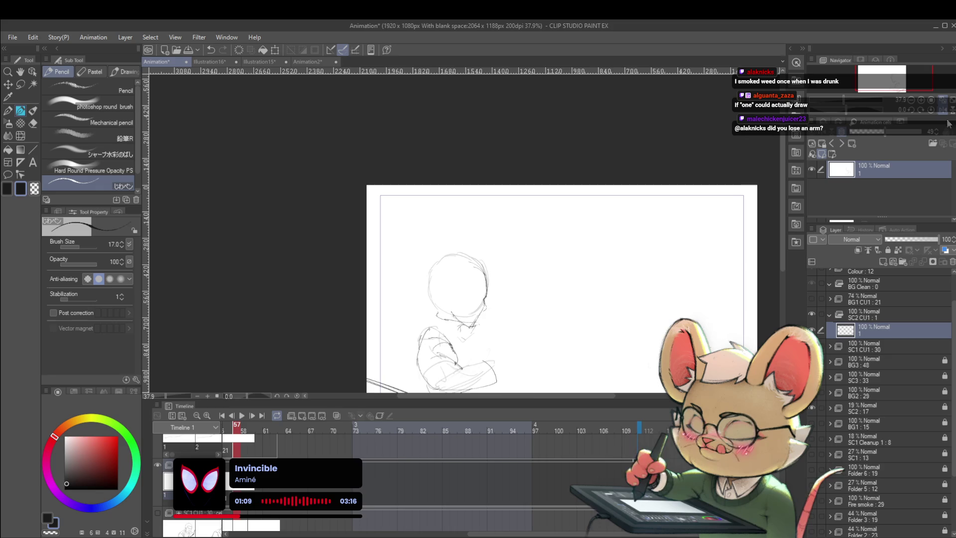
Step: With the view unflipped, raise the pencil from 17 to 20 and extend the jaw line downward
click(937, 112)
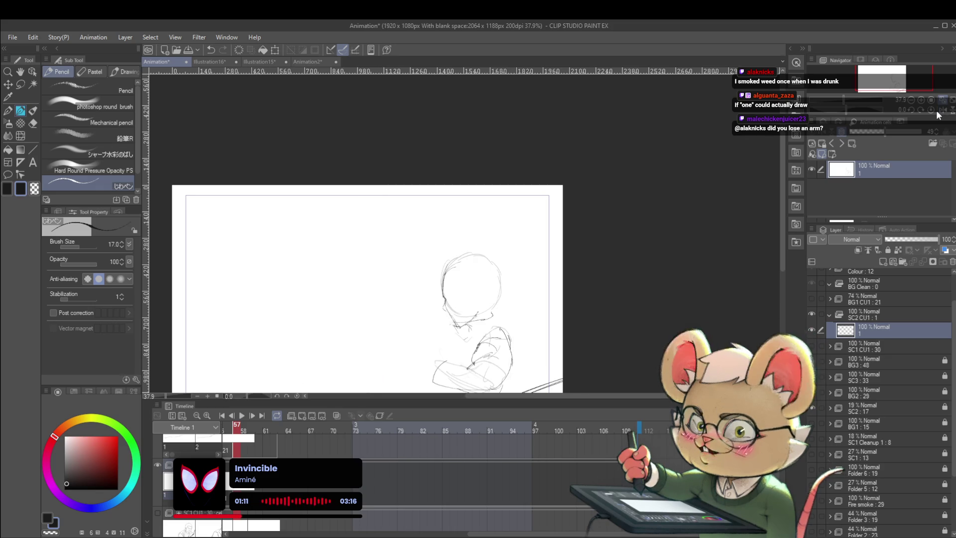
scroll(463, 325, up, 3)
drag(492, 277, 520, 259)
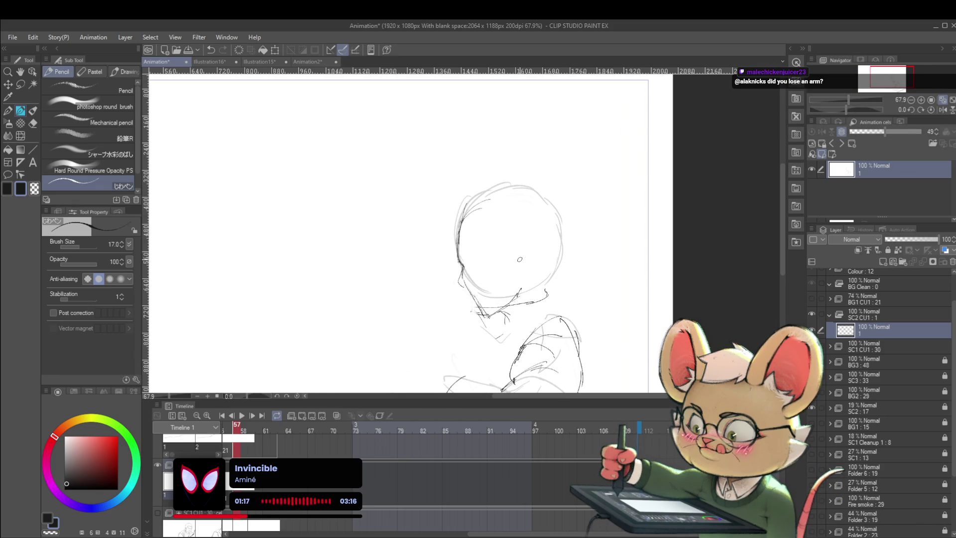
key(bracketright)
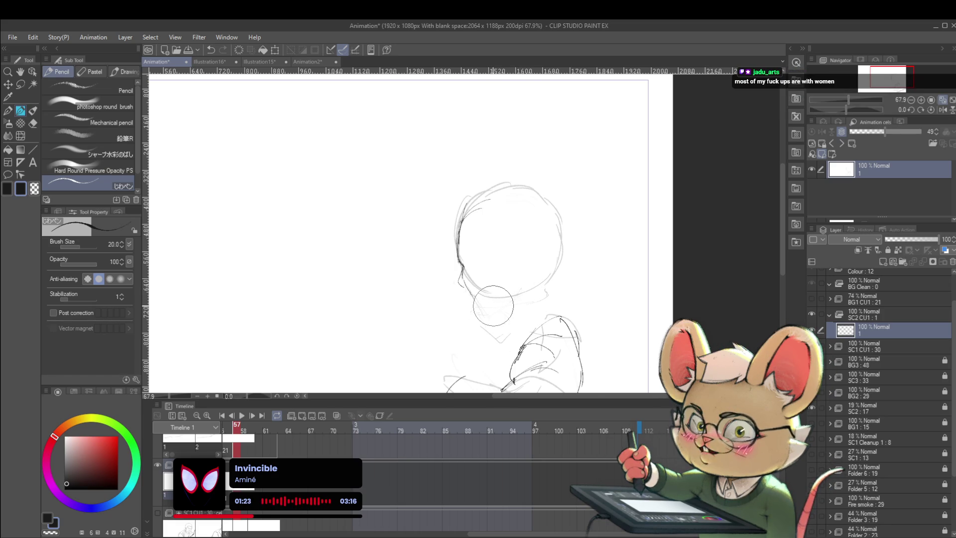
scroll(495, 305, up, 3)
drag(441, 283, 469, 323)
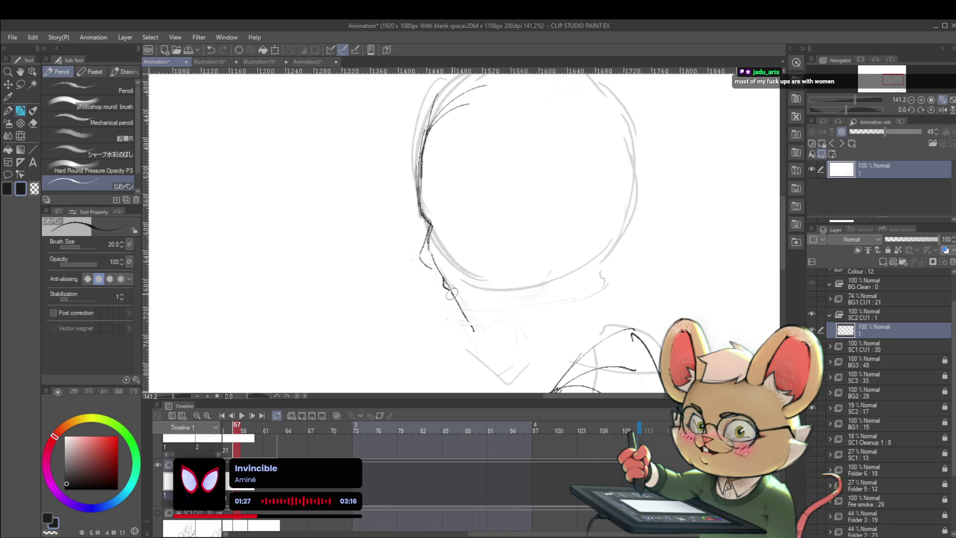
Step: Draw the underside of the jaw running toward the neck
scroll(461, 307, down, 5)
scroll(468, 317, up, 4)
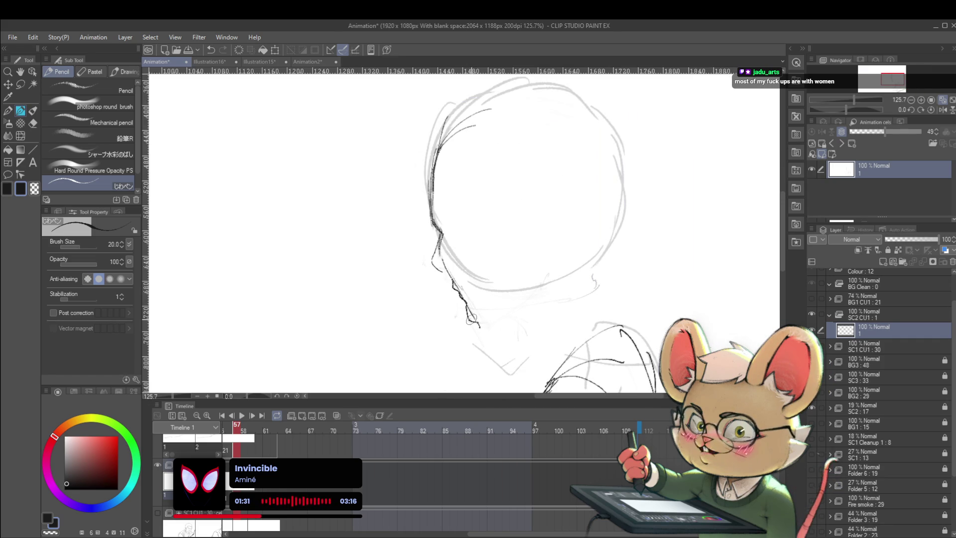
scroll(471, 314, down, 2)
scroll(464, 294, down, 3)
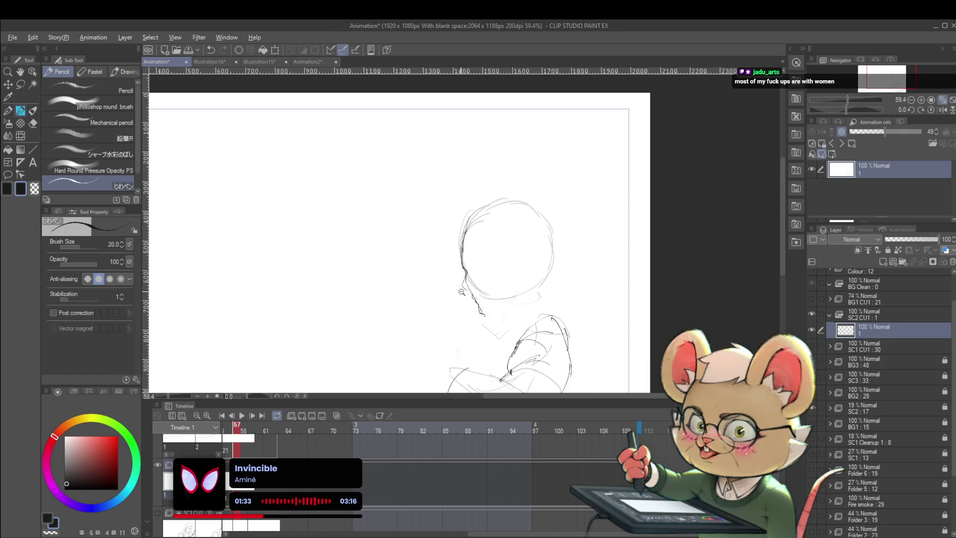
scroll(461, 288, up, 4)
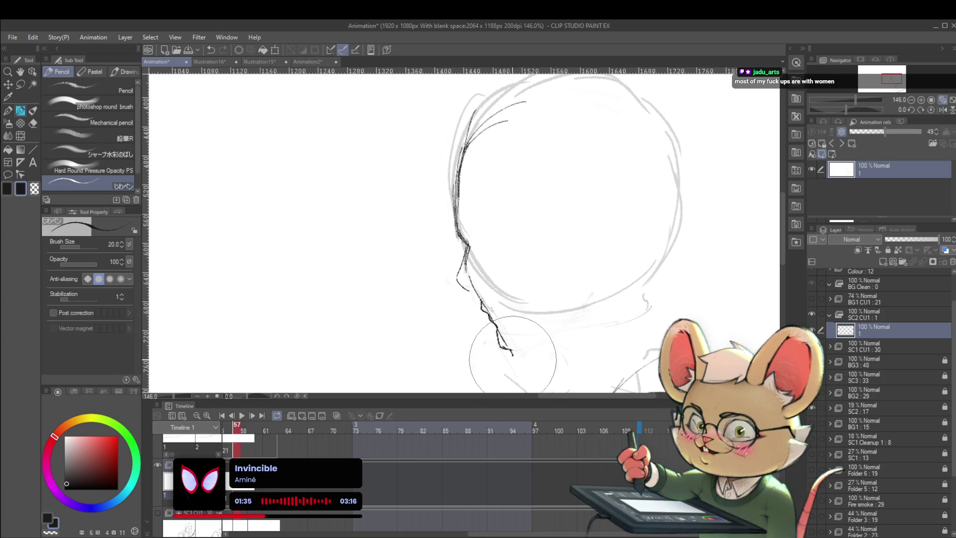
drag(508, 354, 559, 337)
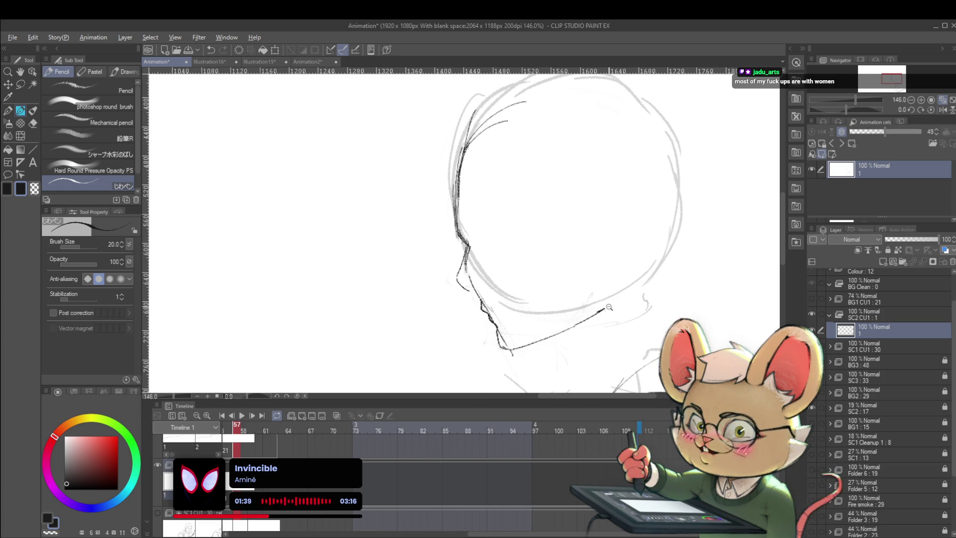
Step: In mirrored view, extend the chin stroke to meet the jaw, then undo a trial ear stroke
key(ctrl+0)
click(931, 110)
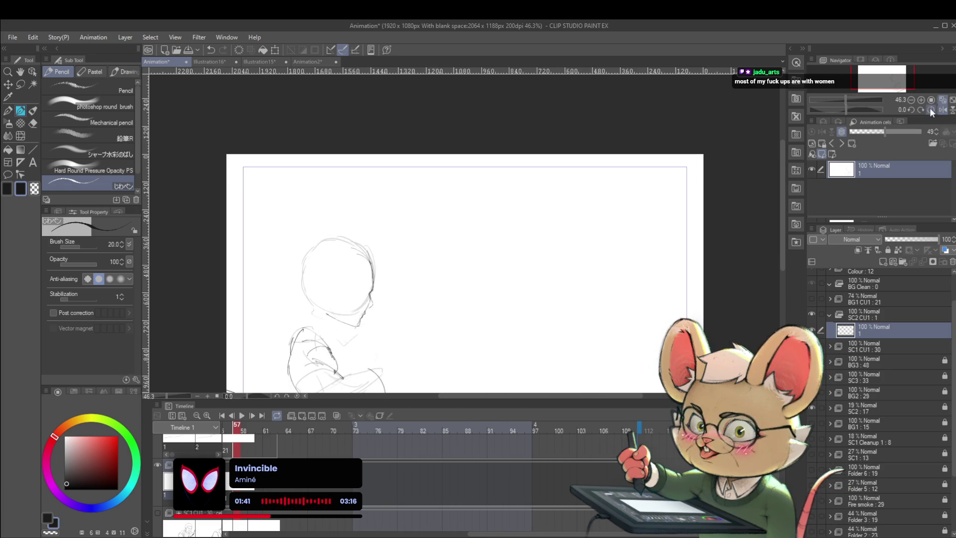
scroll(355, 282, up, 3)
drag(349, 322, 363, 327)
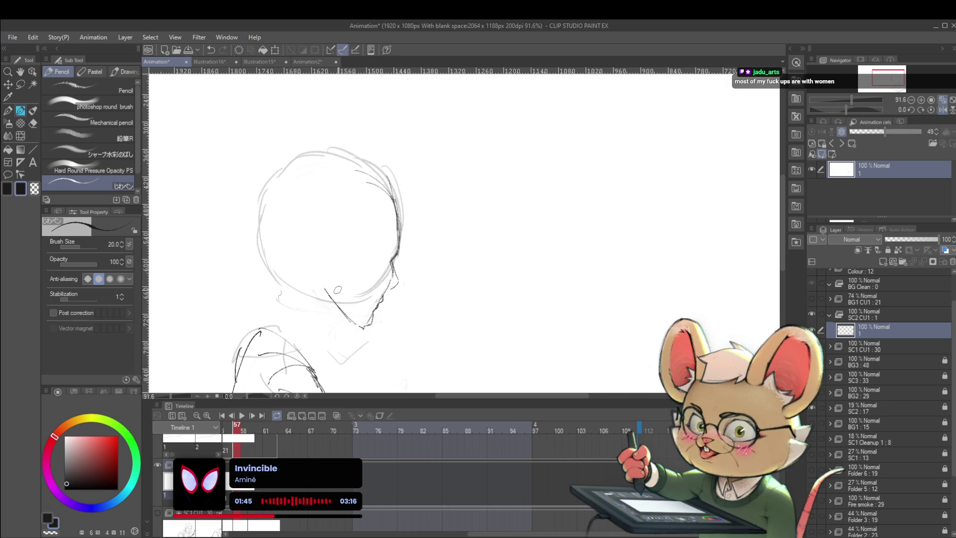
drag(331, 281, 328, 289)
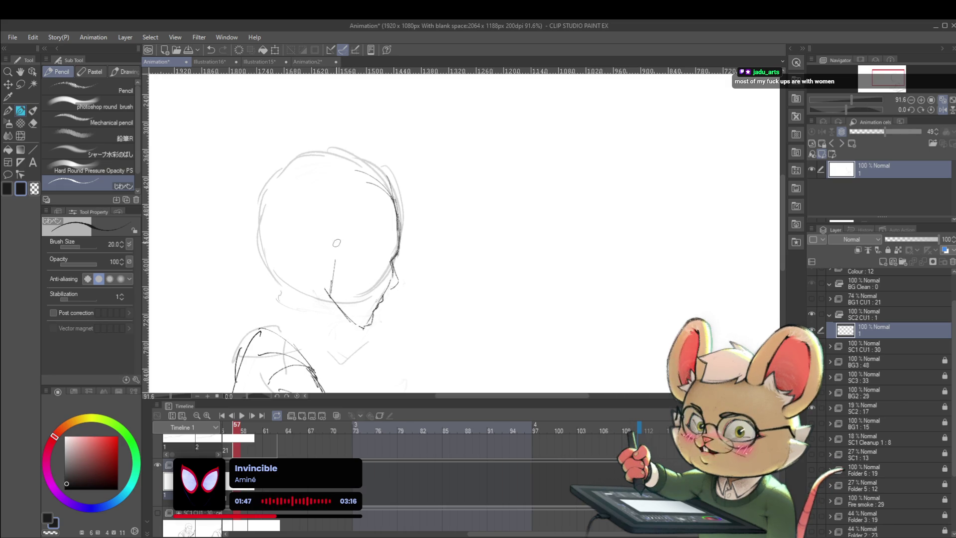
drag(332, 248, 297, 253)
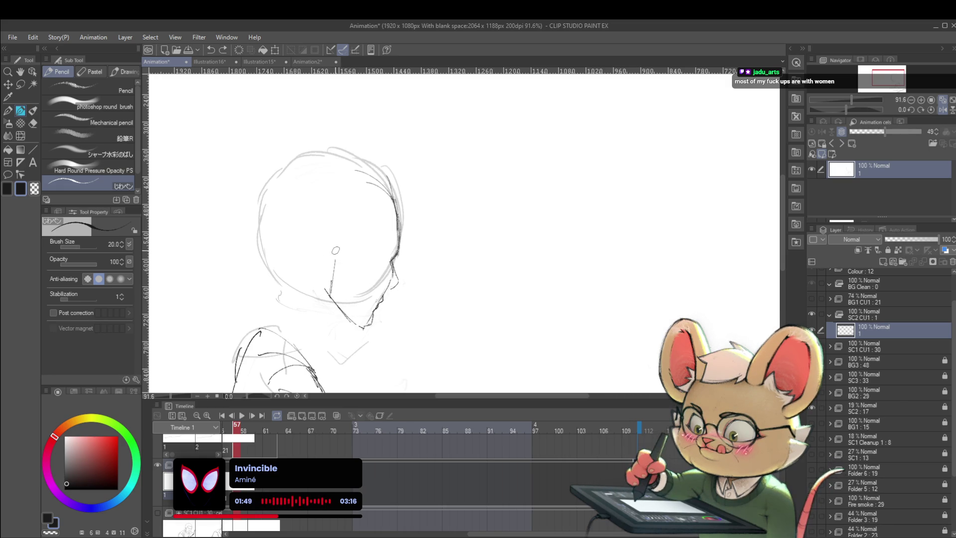
key(ctrl+z)
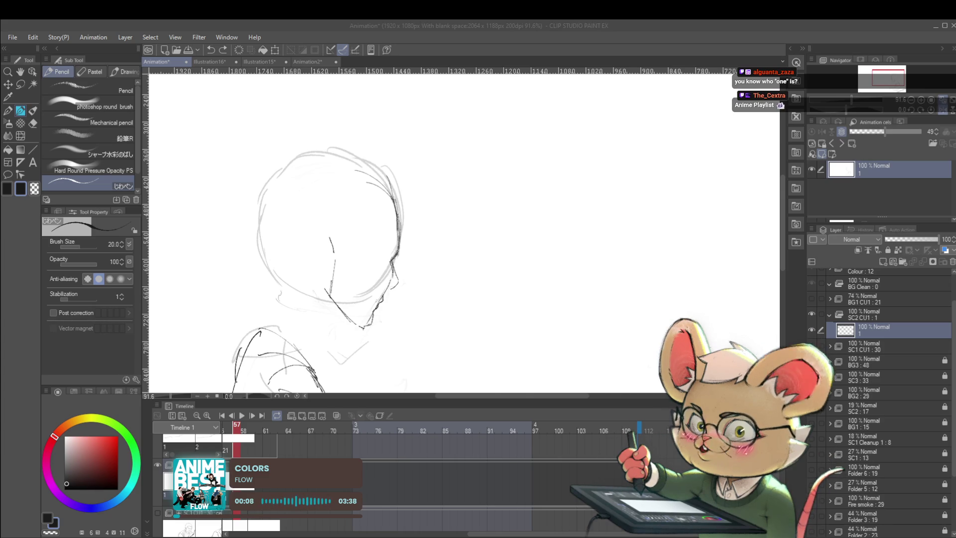
Step: Draw the ear as an arch on the head and add a line along the jaw
key(h)
drag(598, 240, 595, 251)
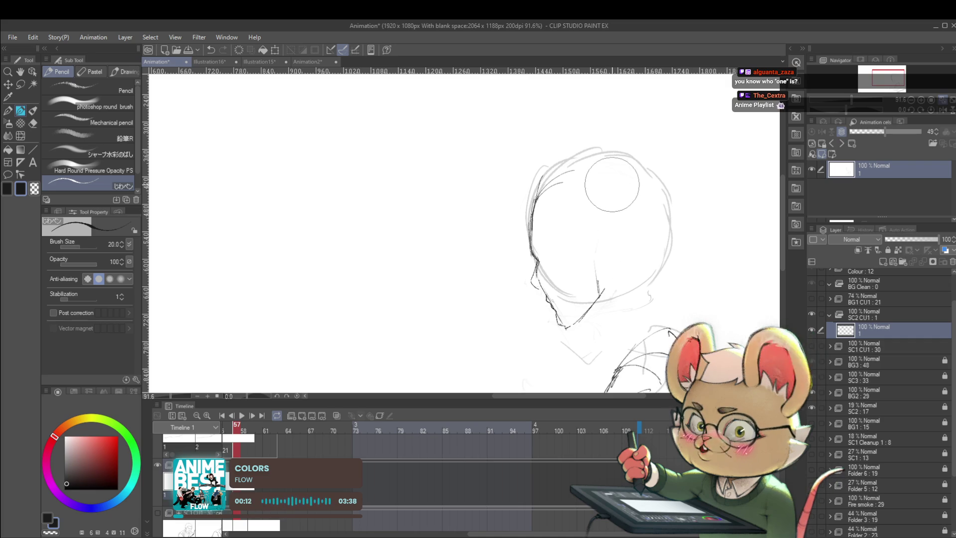
key(ctrl+z)
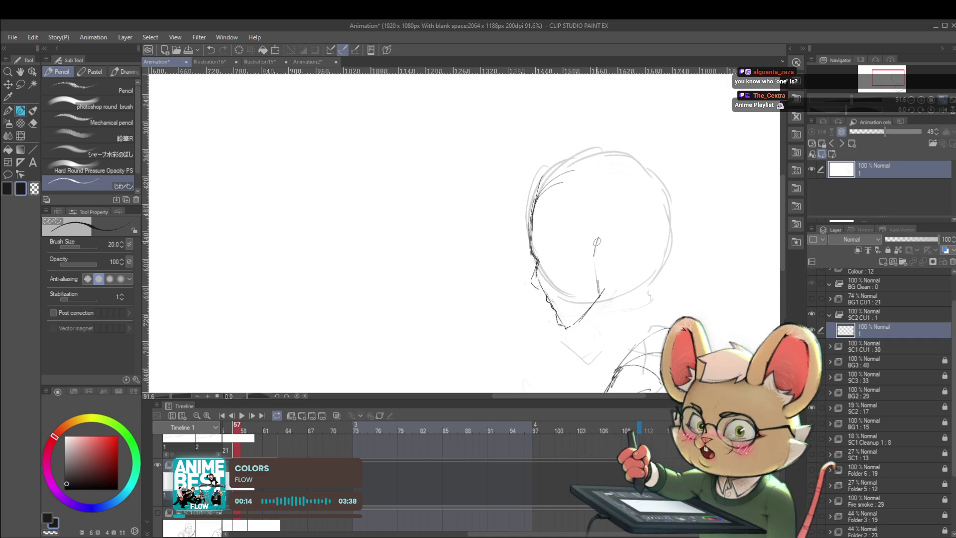
drag(604, 234, 620, 256)
scroll(602, 274, down, 5)
scroll(590, 293, up, 4)
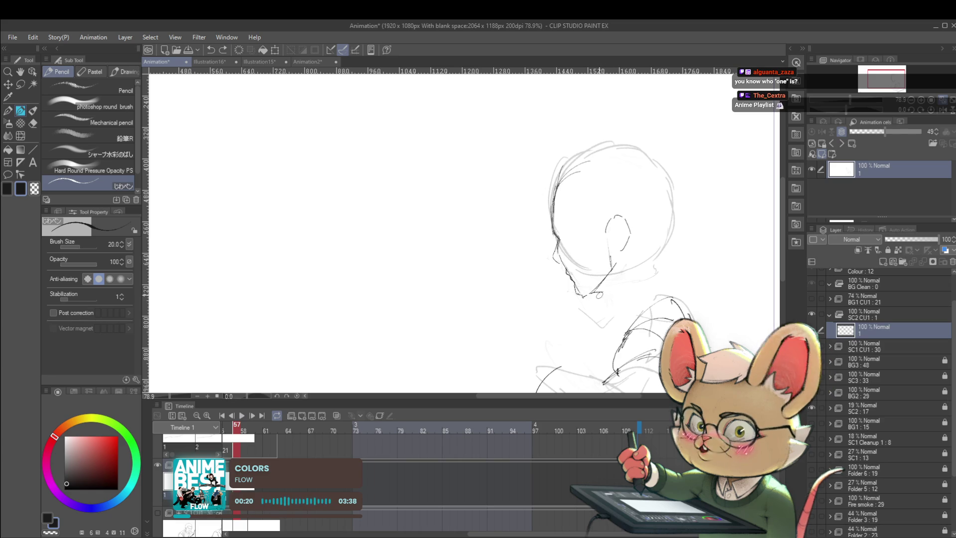
drag(596, 292, 629, 309)
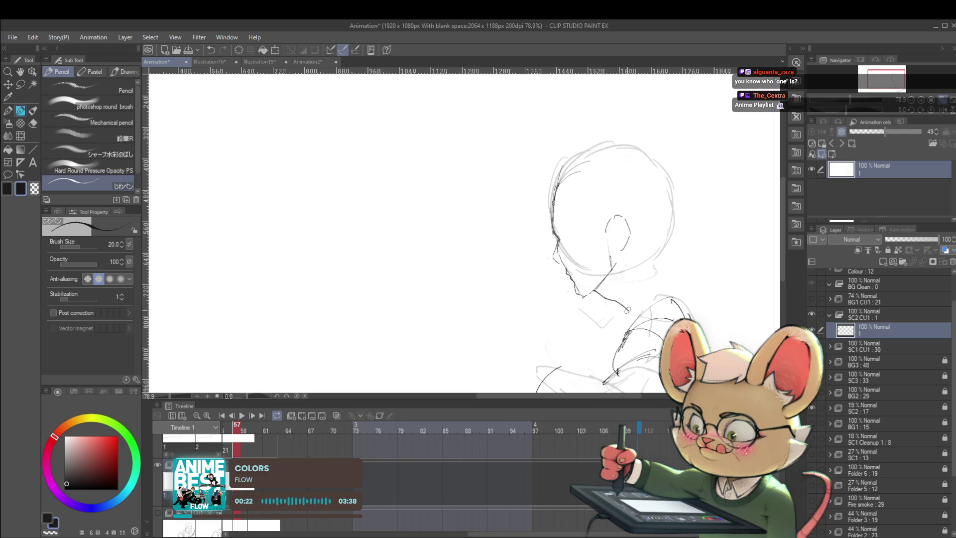
scroll(621, 286, down, 5)
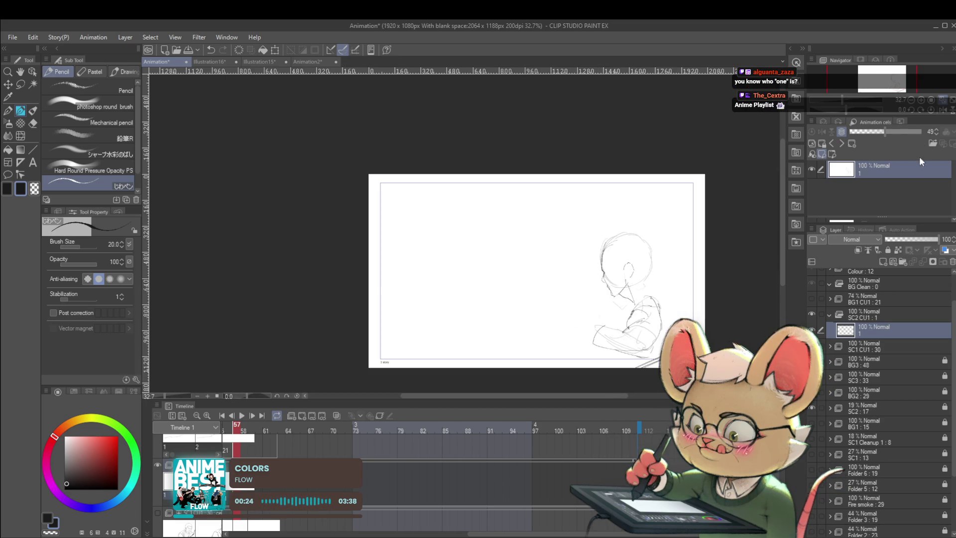
Step: In mirrored view, add a short chin line and sketch the jaw curve under the face
key(h)
scroll(279, 285, up, 5)
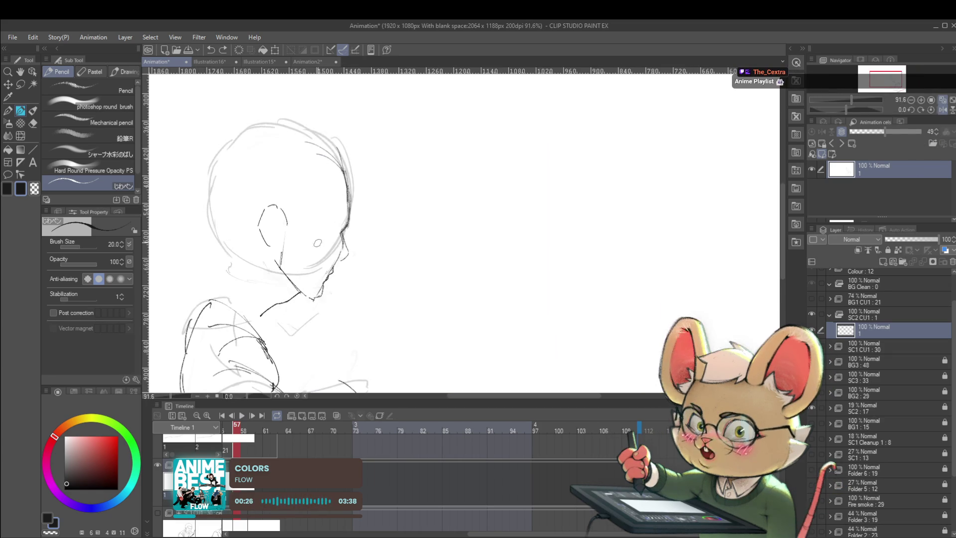
drag(276, 295, 272, 307)
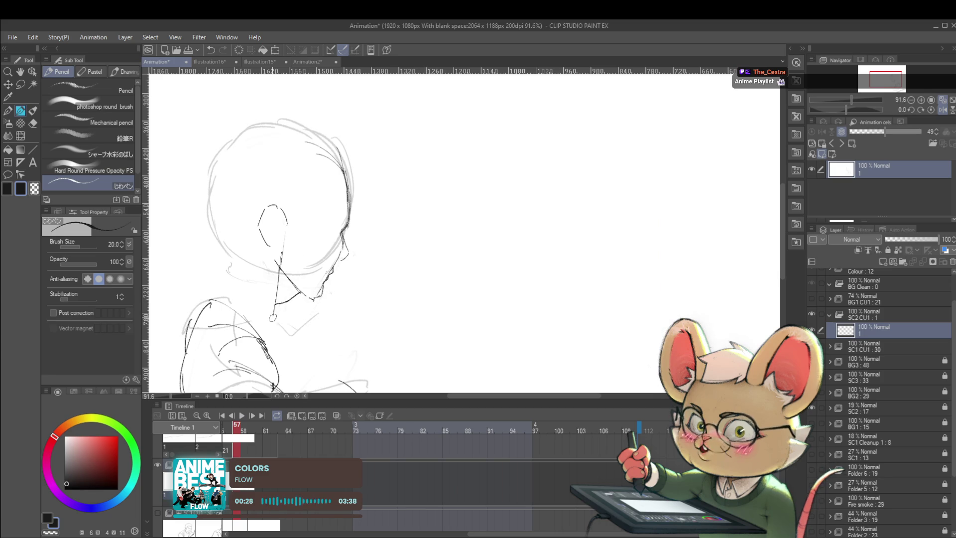
mouse_move(198, 246)
mouse_down()
mouse_move(217, 241)
mouse_move(217, 267)
mouse_move(251, 267)
mouse_move(270, 250)
mouse_up()
Step: Darken the left side of the head outline and add a short stroke at its top
scroll(308, 249, down, 3)
scroll(242, 227, up, 2)
drag(241, 201, 234, 256)
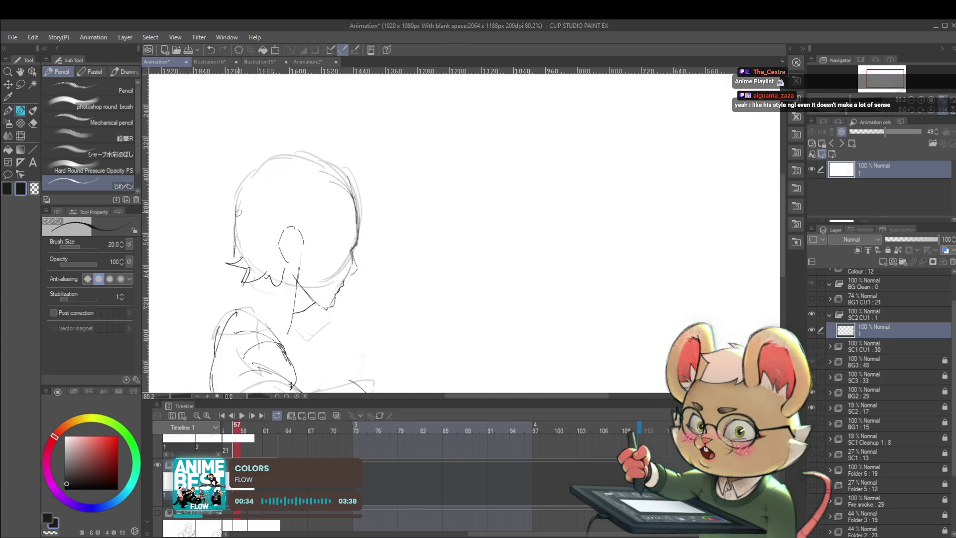
drag(271, 163, 291, 161)
scroll(339, 179, down, 3)
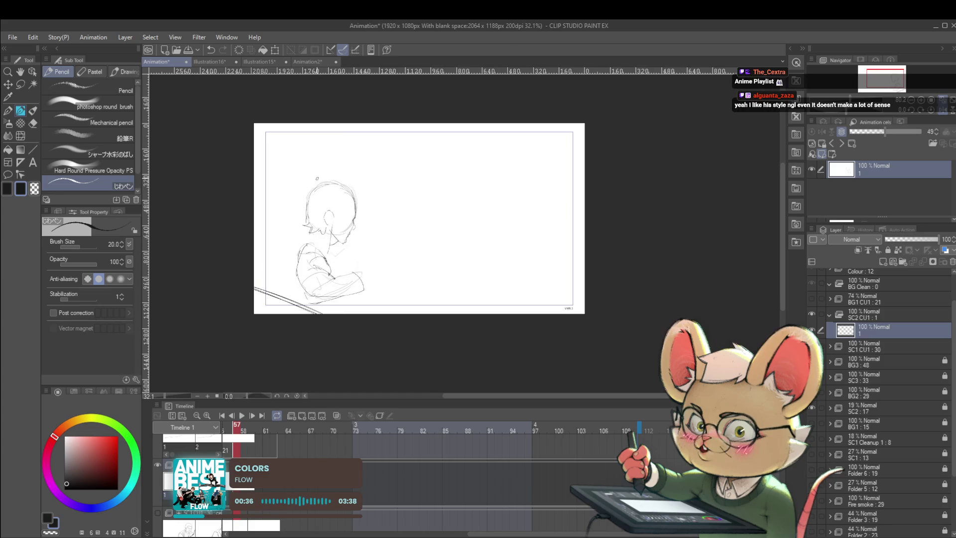
scroll(308, 247, up, 3)
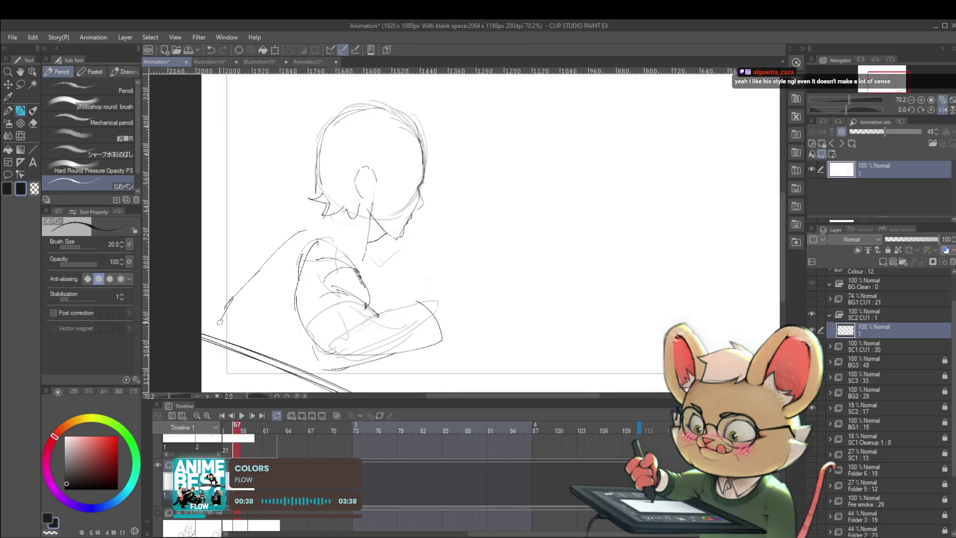
scroll(269, 236, down, 3)
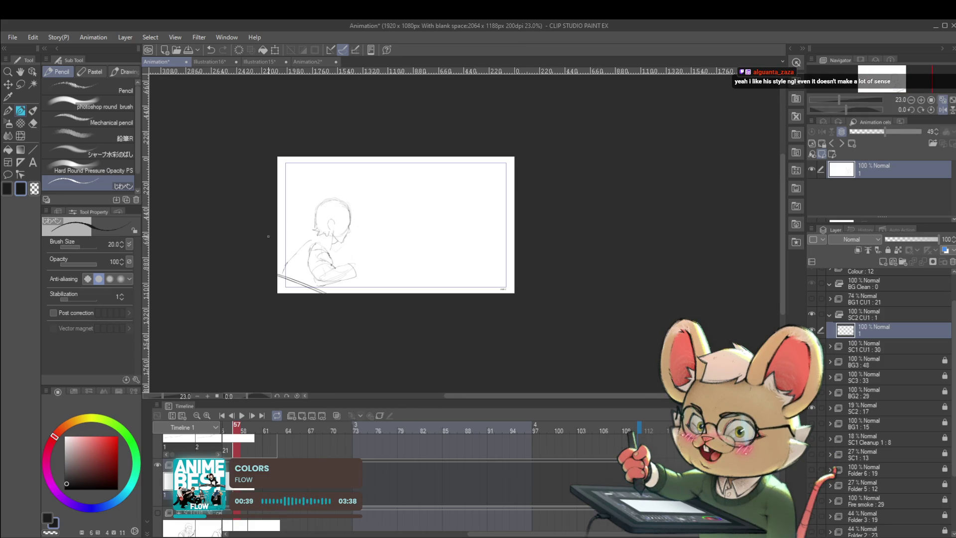
Step: In mirrored view, redraw the neck and collar lines beneath the character's jaw
click(945, 111)
scroll(598, 233, up, 3)
drag(587, 243, 548, 260)
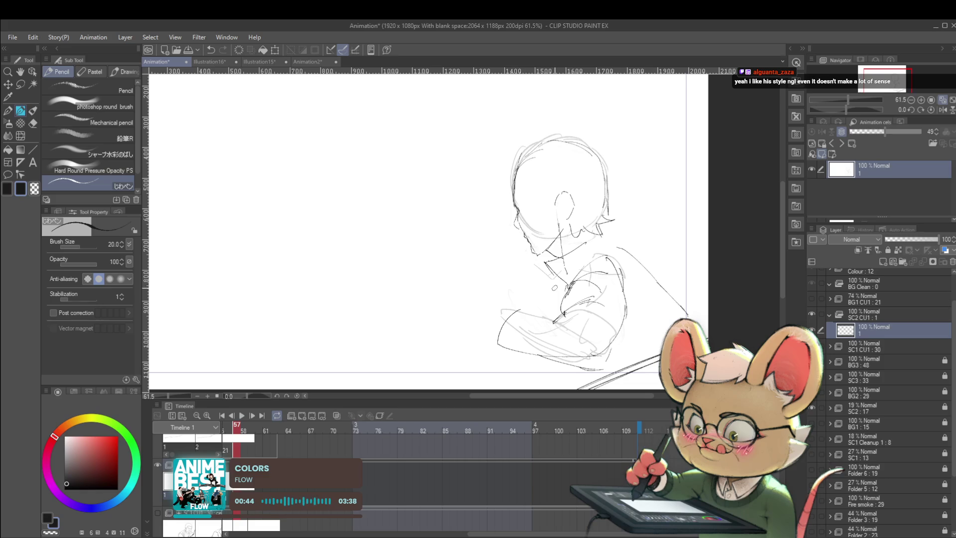
key(ctrl+z)
drag(570, 260, 567, 291)
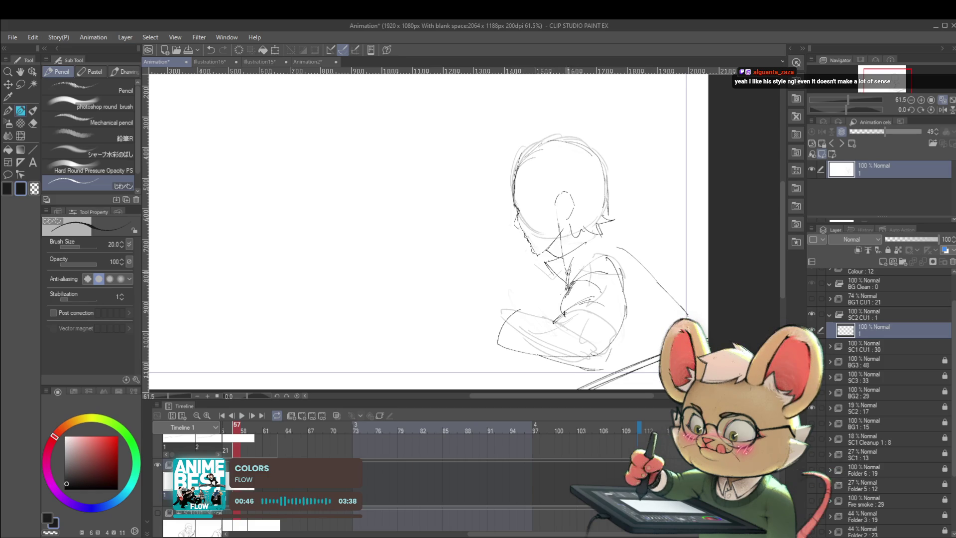
scroll(626, 280, down, 3)
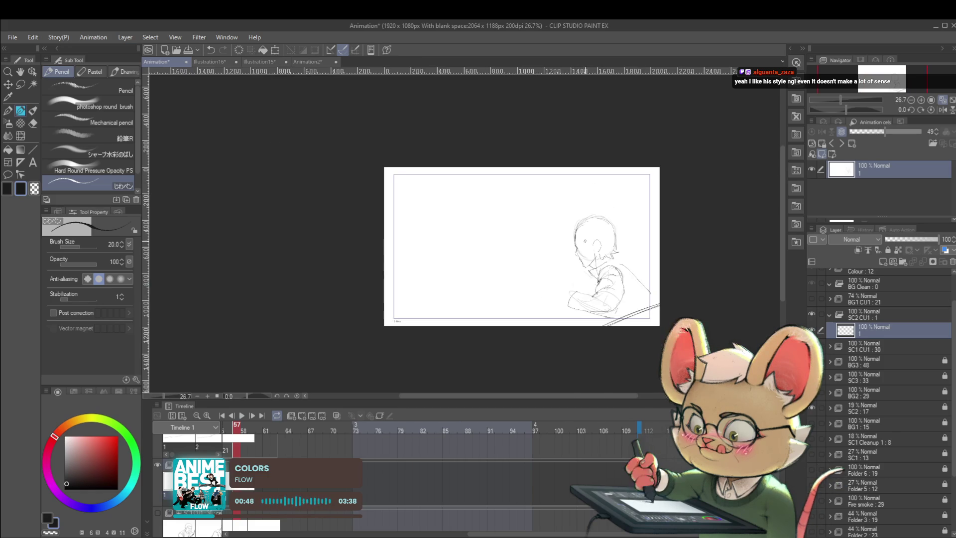
scroll(514, 273, up, 3)
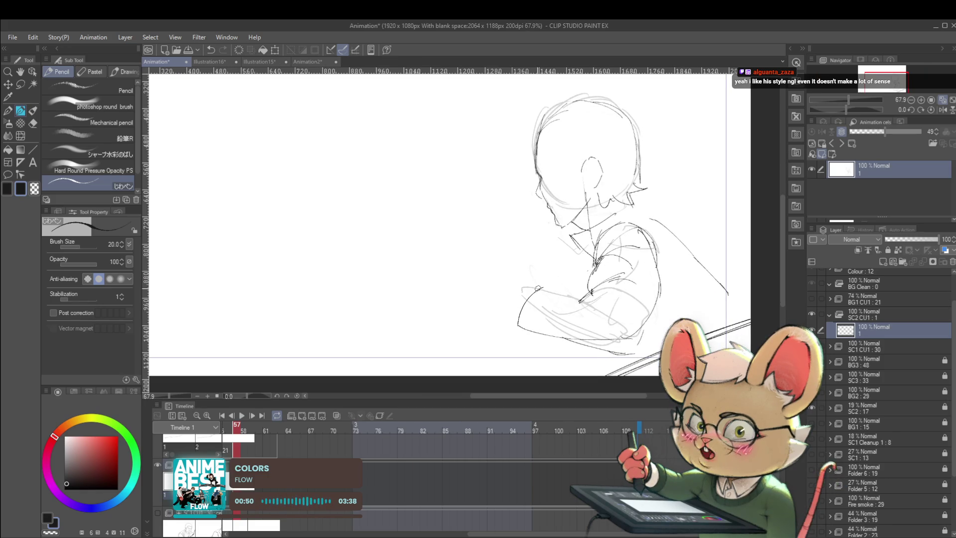
Step: Try a forearm reaching forward with a hand, then undo those strokes and flip the view back
mouse_move(542, 288)
mouse_down()
mouse_move(471, 267)
mouse_move(484, 291)
mouse_up()
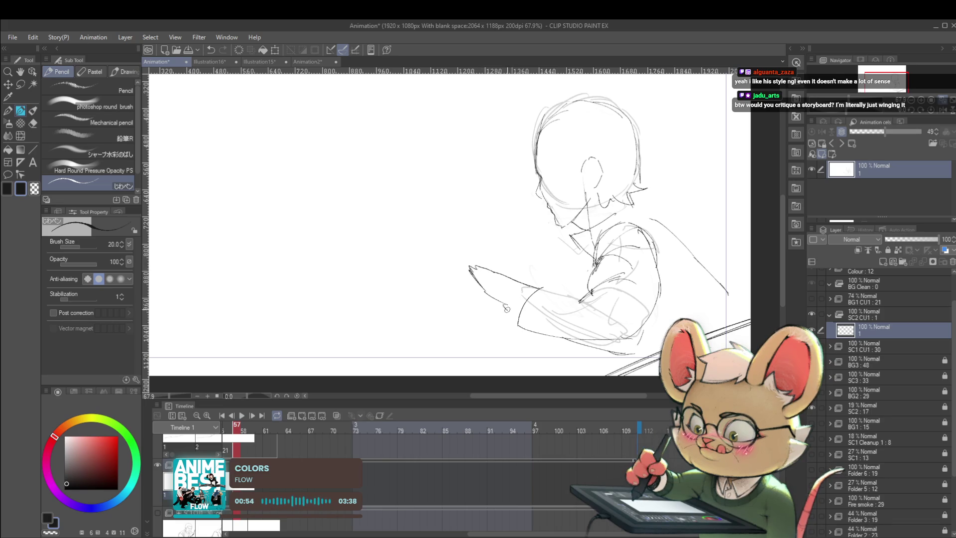
key(ctrl+z)
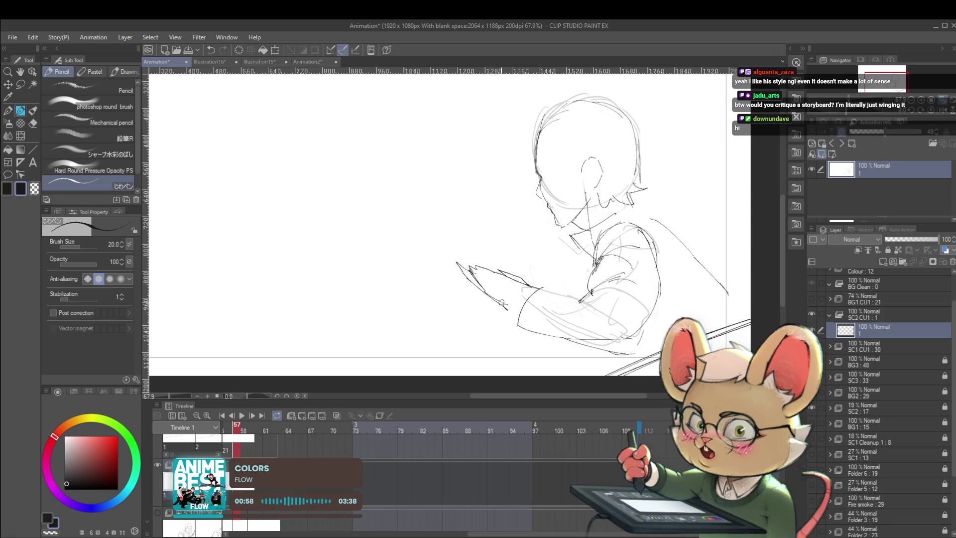
scroll(466, 257, down, 5)
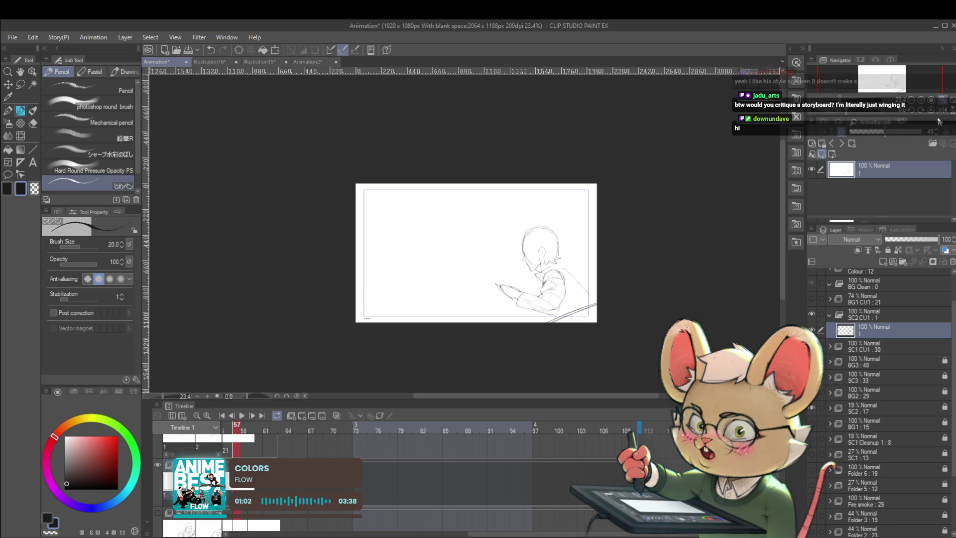
key(h)
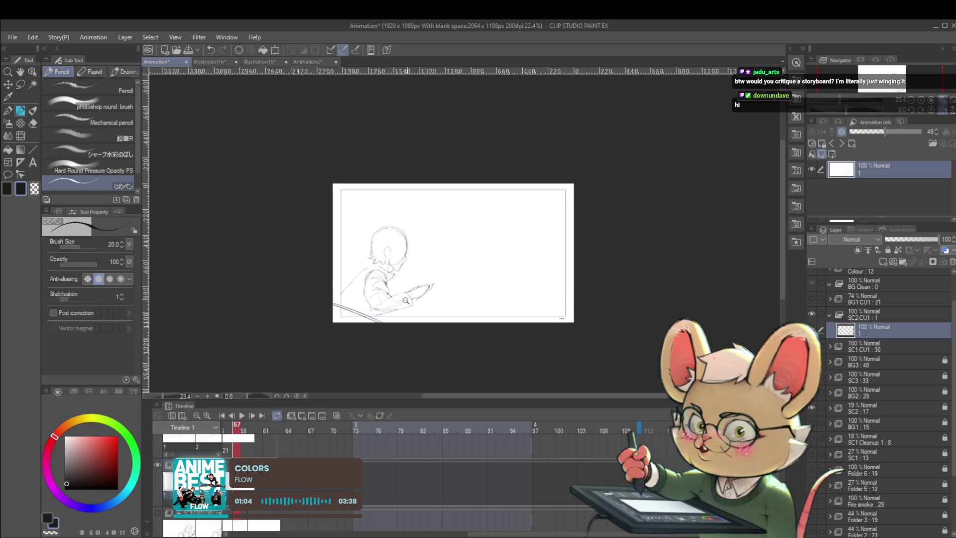
scroll(428, 291, up, 5)
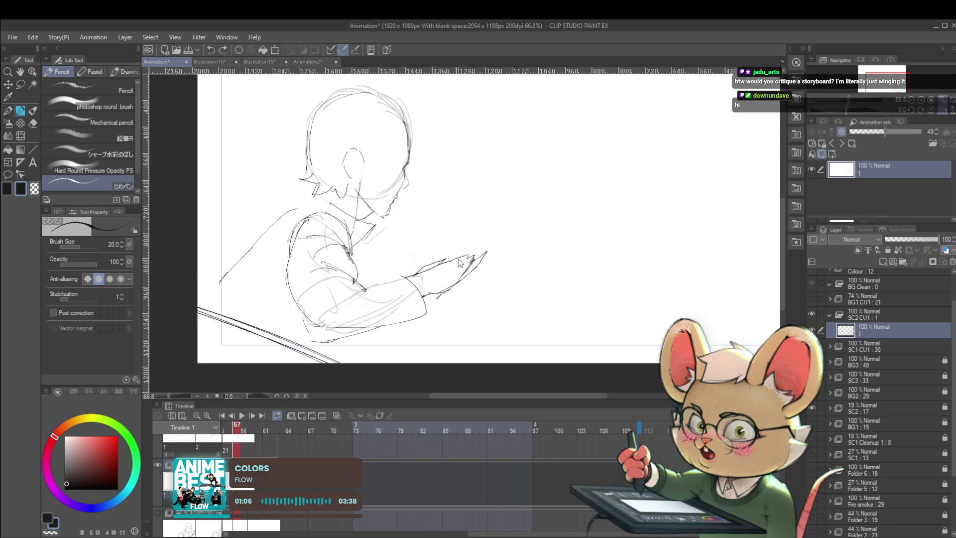
key(ctrl+z)
key(ctrl+z)
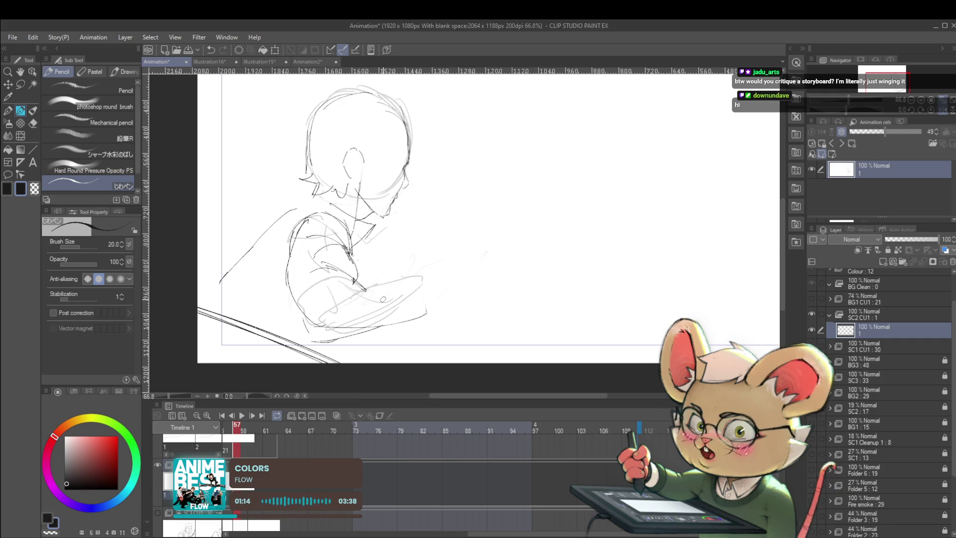
Step: Center the figure in an unflipped view and add a short stroke near the bottom of the sketch
click(933, 110)
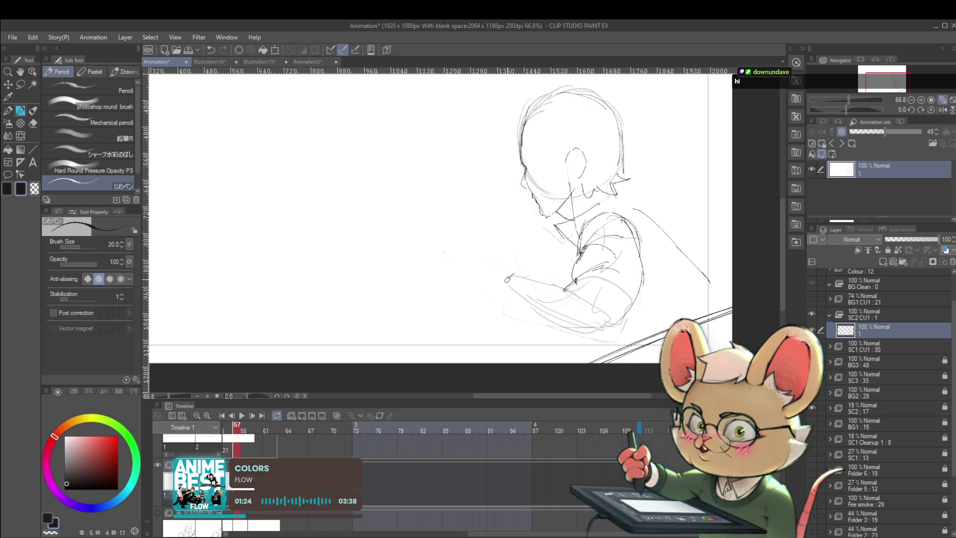
drag(503, 296, 426, 339)
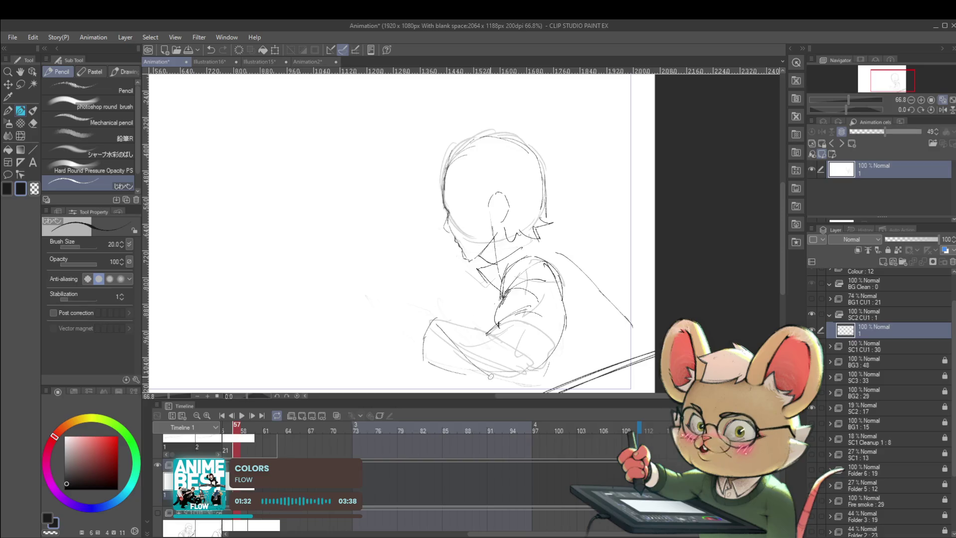
drag(477, 368, 509, 383)
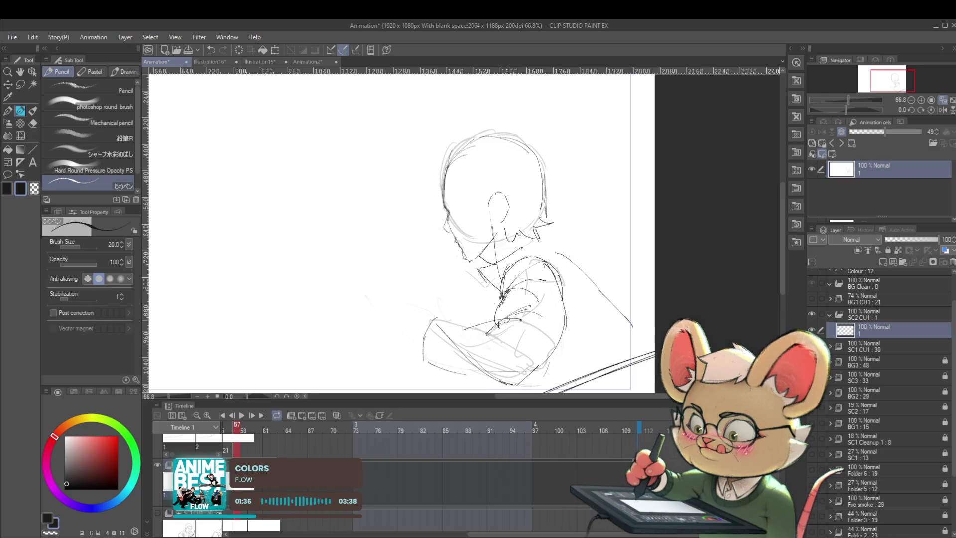
scroll(489, 318, down, 5)
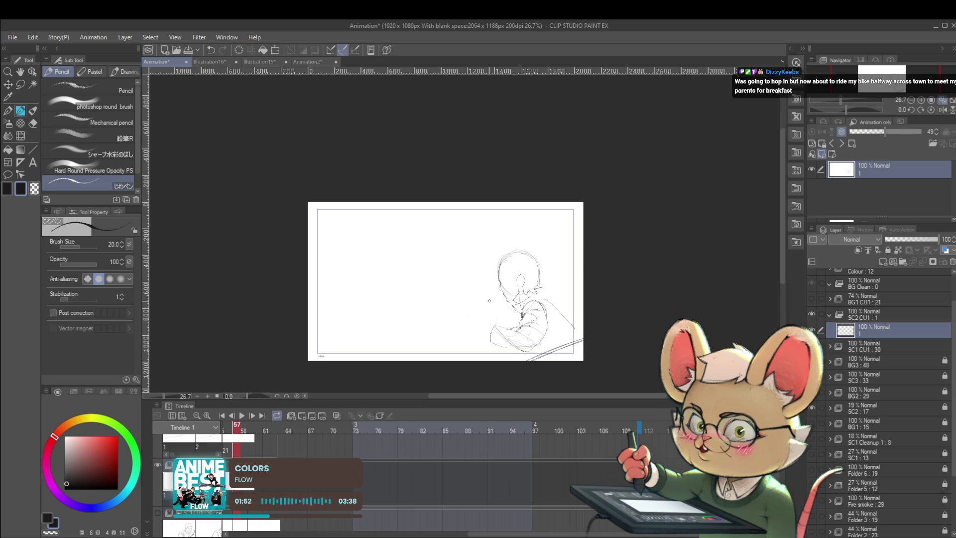
Step: Check the drawing mirrored, add a diagonal stroke across the arm, and step back one frame
click(942, 110)
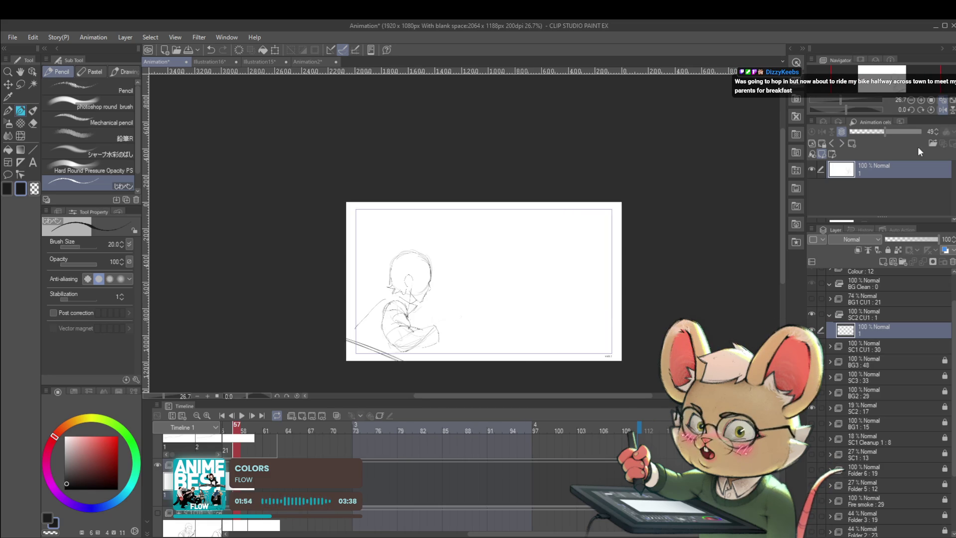
scroll(349, 314, up, 3)
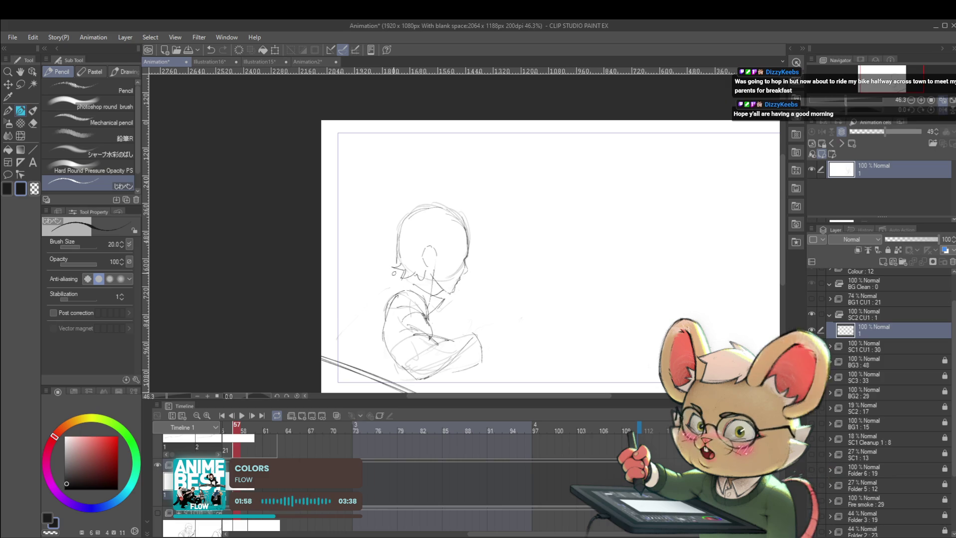
scroll(393, 274, up, 2)
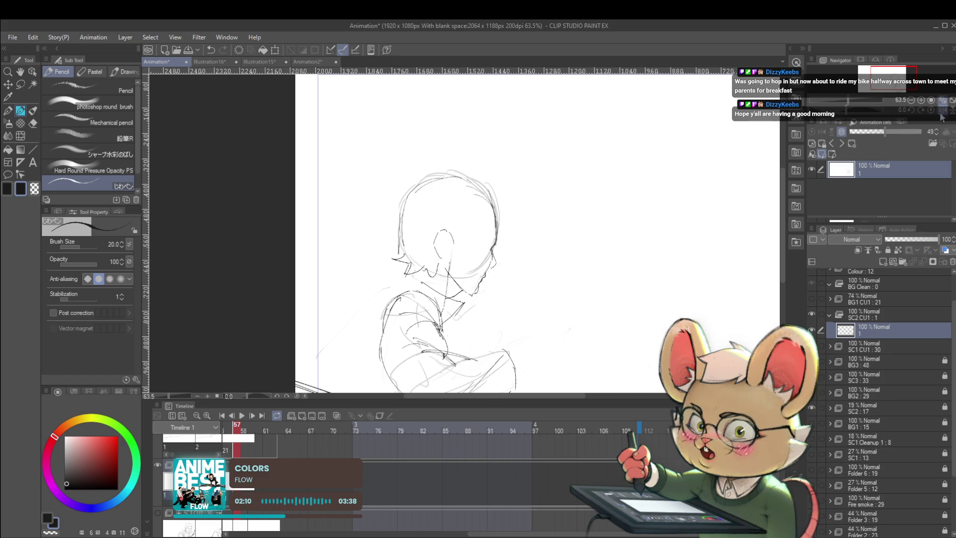
key(h)
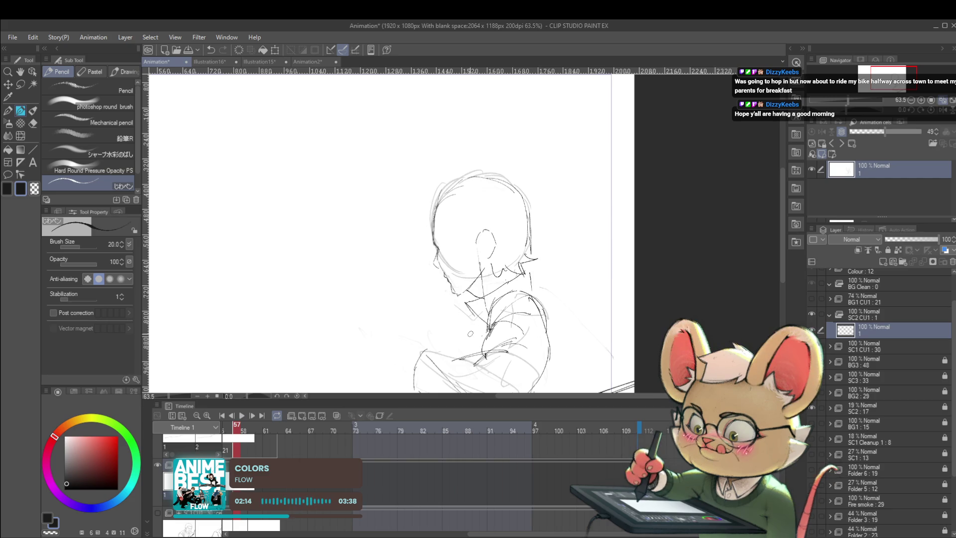
drag(539, 289, 589, 342)
scroll(598, 348, down, 5)
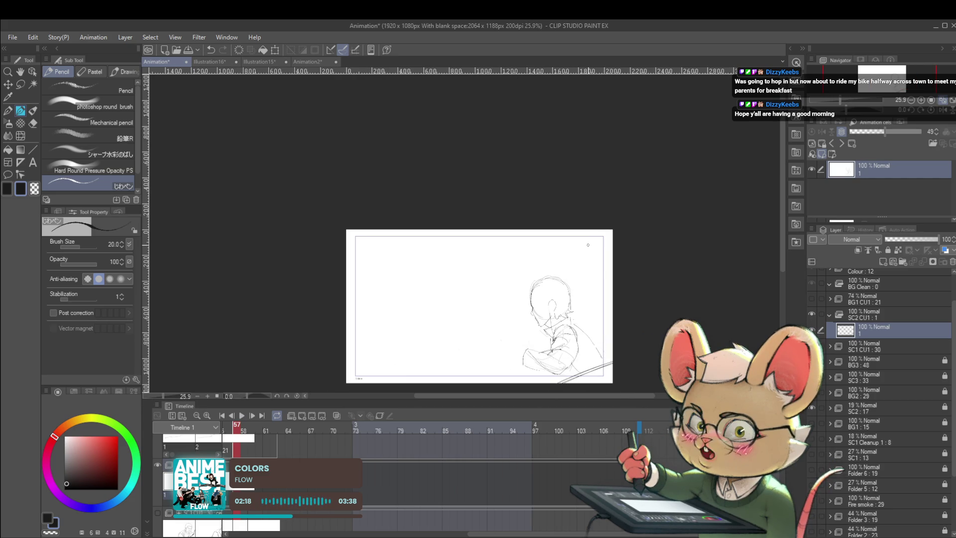
key(Left)
key(Left)
key(Left)
key(Left)
key(Left)
Step: Step through the neighbouring frames, then create animation cel 2 above cel 1 at frame 52
key(Left)
key(Right)
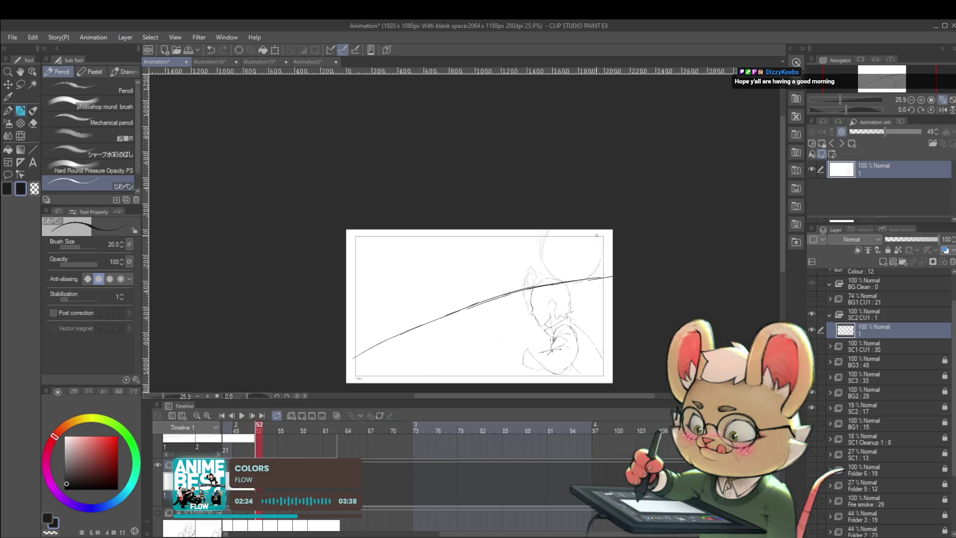
key(Right)
key(Right)
key(Left)
key(Left)
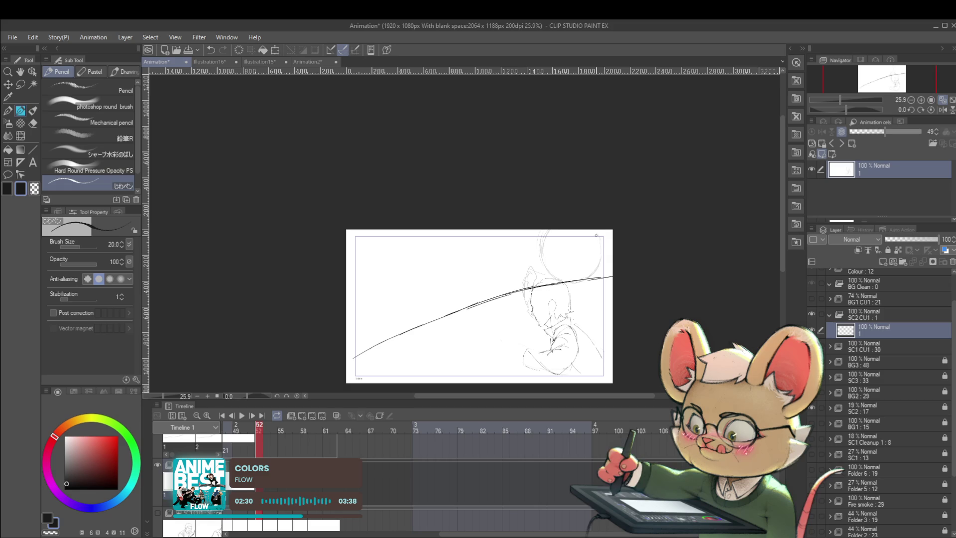
key(ctrl+shift+n)
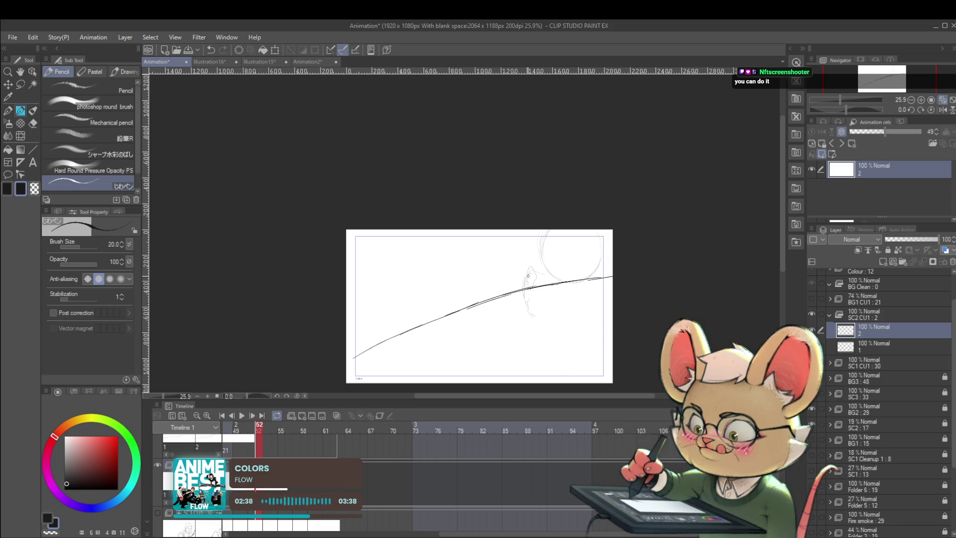
scroll(528, 275, up, 3)
Step: Sketch the ear line on cel 2, redrawing it once, with strokes around its lower part
mouse_move(524, 290)
mouse_down()
mouse_move(535, 256)
mouse_move(518, 301)
mouse_up()
key(ctrl+z)
mouse_move(534, 268)
mouse_down()
mouse_move(521, 296)
mouse_move(525, 323)
mouse_move(541, 299)
mouse_up()
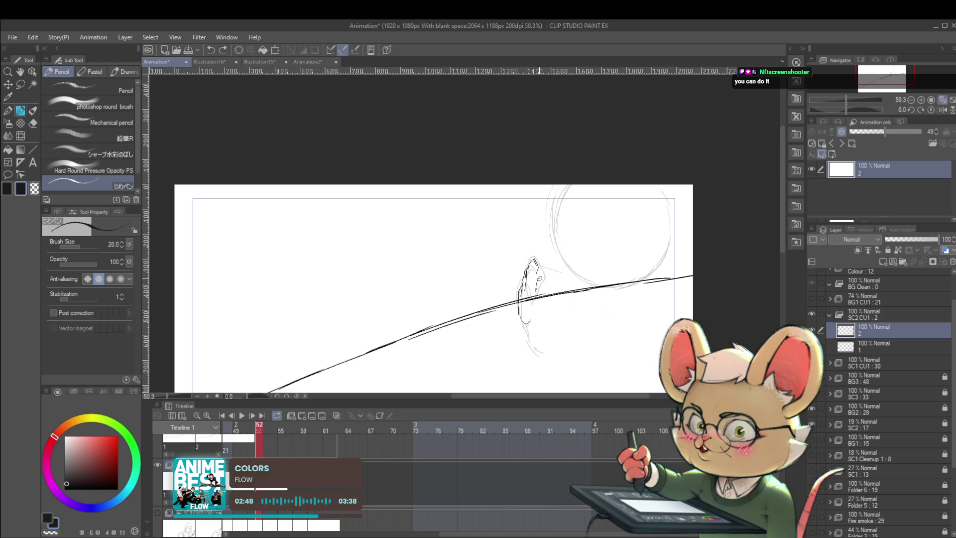
mouse_move(539, 308)
mouse_down()
mouse_move(545, 301)
mouse_move(527, 345)
mouse_up()
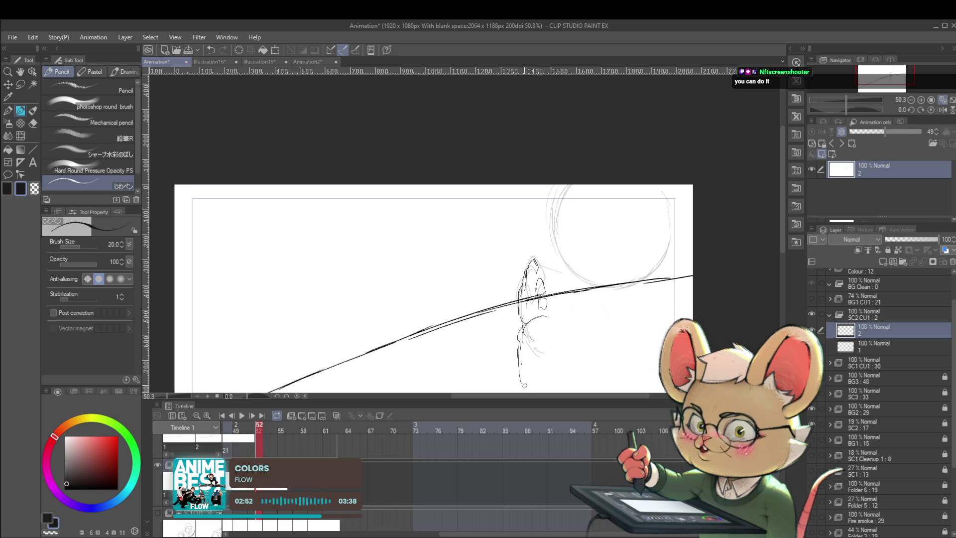
scroll(518, 366, down, 2)
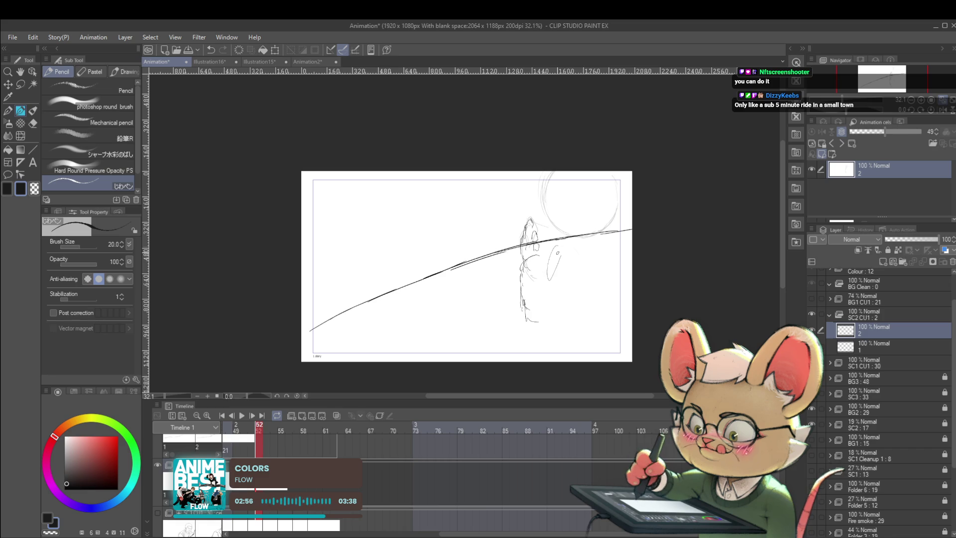
Step: Extend the ear's upper line and redraw the curve along the figure's lower right side
drag(554, 248, 568, 242)
drag(540, 294, 537, 302)
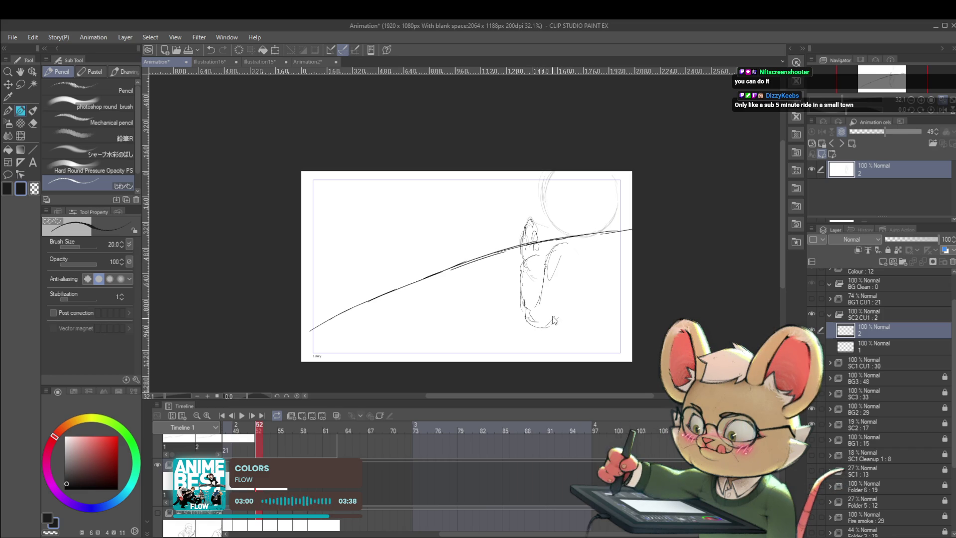
mouse_move(535, 300)
mouse_down()
mouse_move(541, 313)
mouse_move(572, 297)
mouse_up()
drag(572, 294, 571, 255)
key(ctrl+z)
key(ctrl+z)
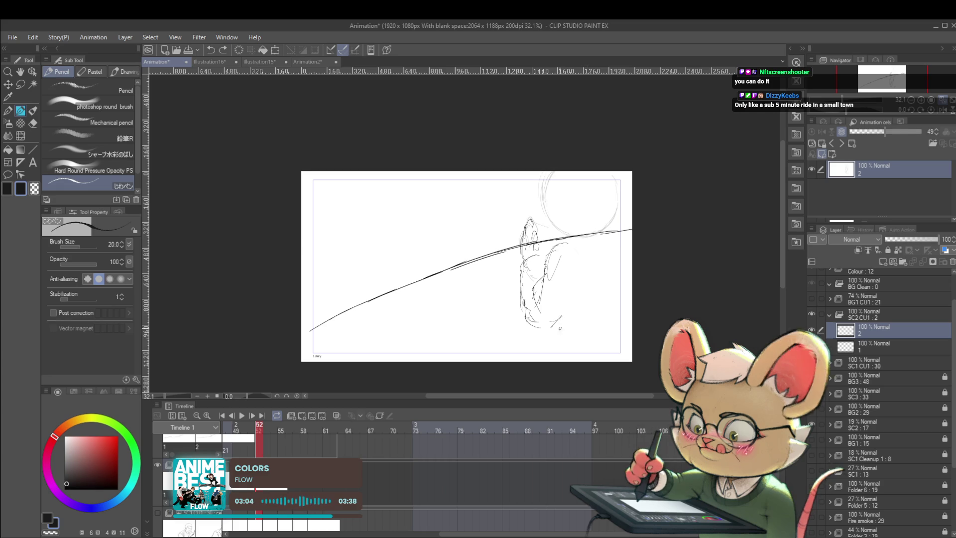
mouse_move(551, 326)
mouse_down()
mouse_move(571, 275)
mouse_move(560, 225)
mouse_move(590, 222)
mouse_up()
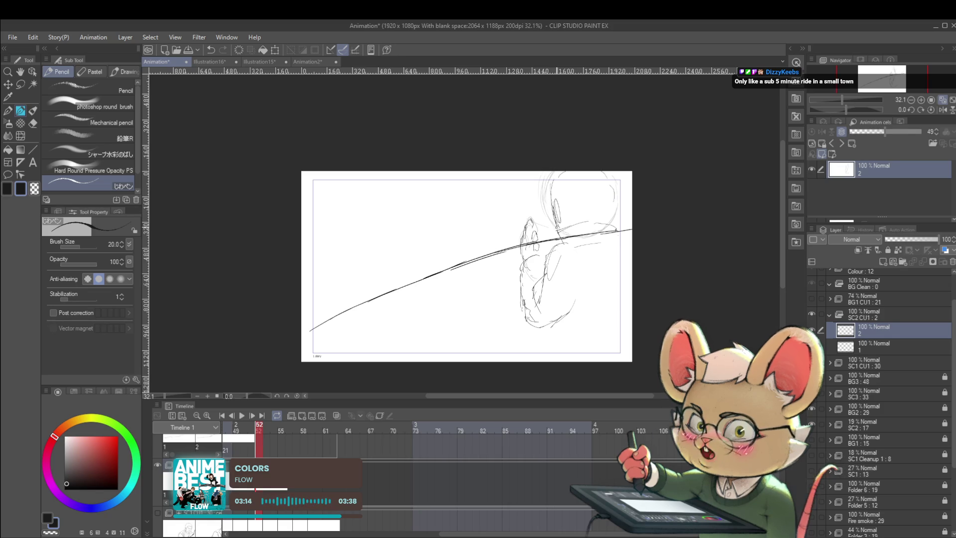
scroll(619, 174, down, 2)
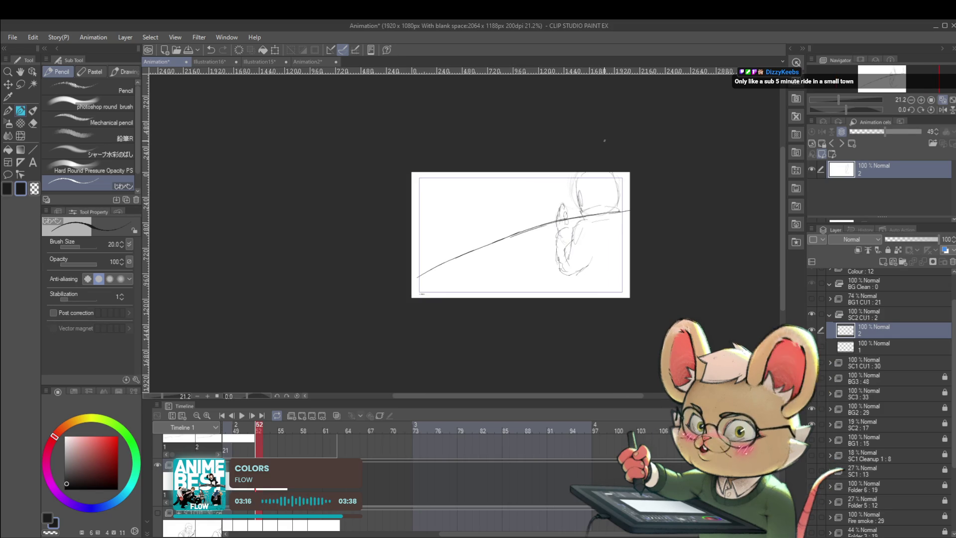
Step: Mirror the view and compare the drawing against frames 45 and 46
click(943, 110)
scroll(332, 233, up, 2)
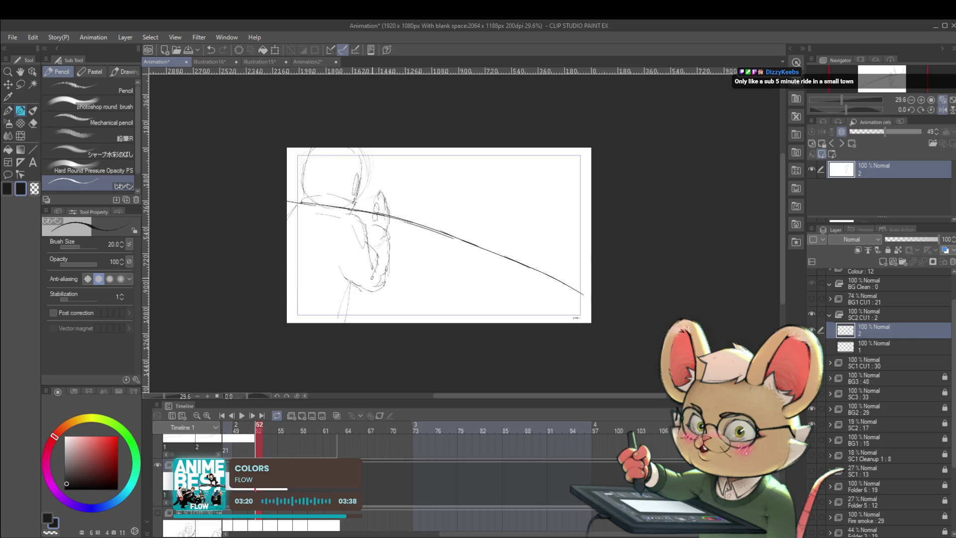
key(comma)
key(comma)
key(comma)
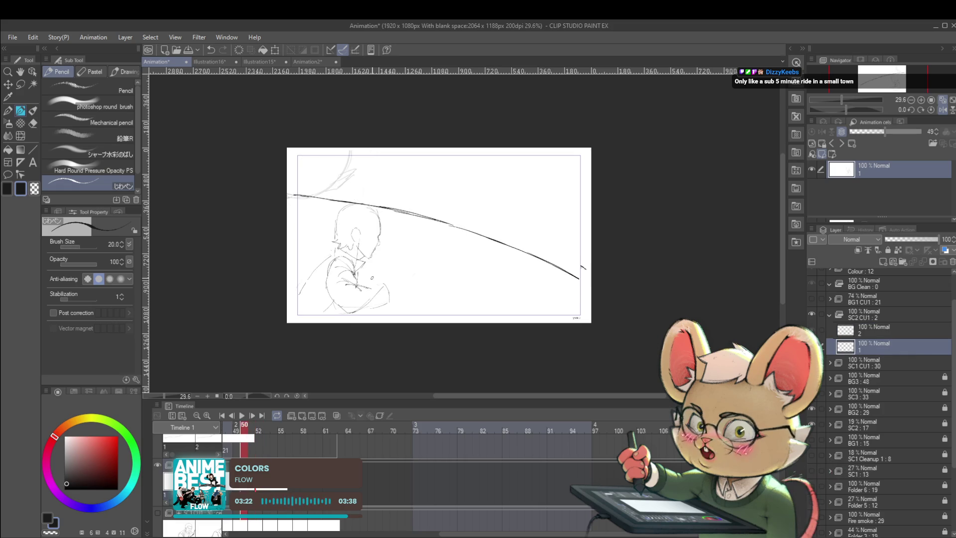
key(comma)
key(comma)
key(comma)
key(comma)
key(period)
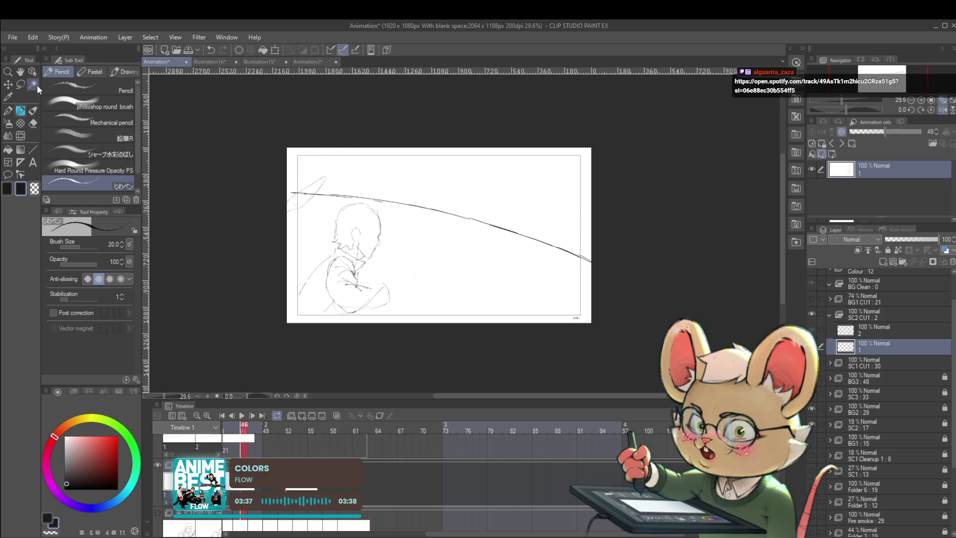
Step: View Illustration15 zoomed out without the Timeline, flip and level it, then close it
click(261, 62)
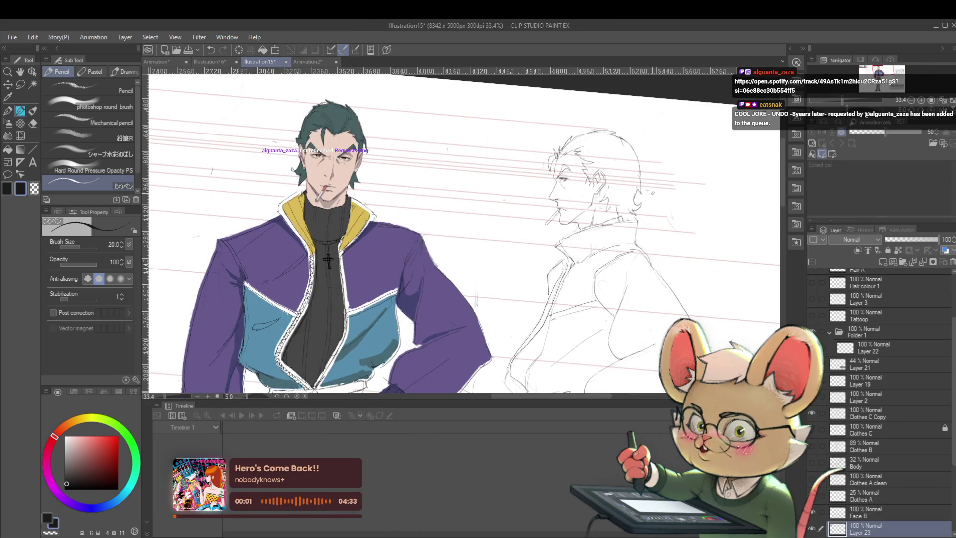
scroll(328, 260, down, 4)
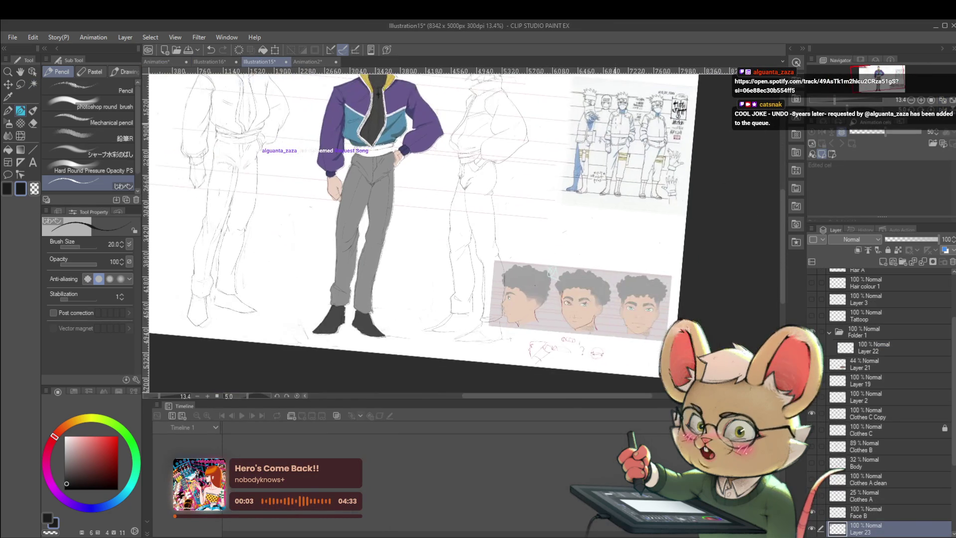
scroll(453, 224, left, 2)
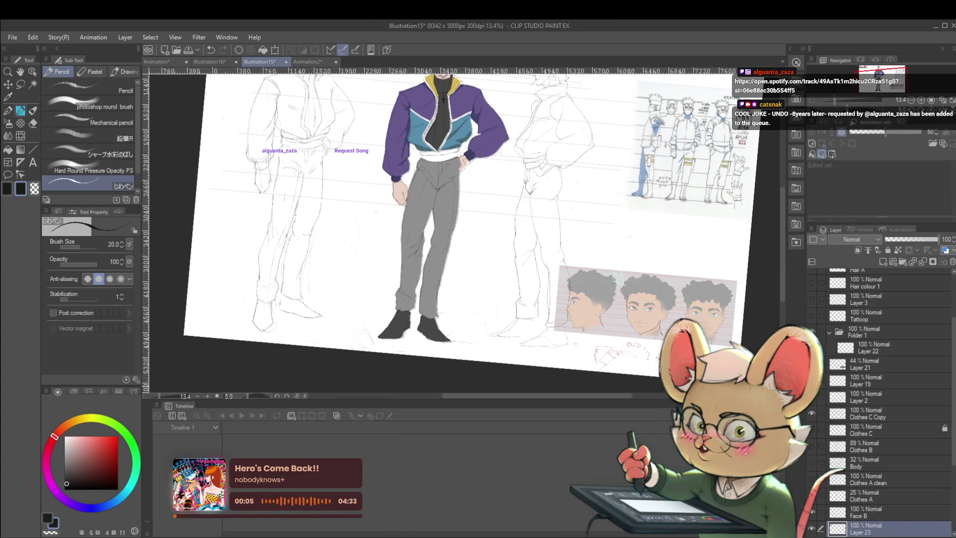
key(shift+Tab)
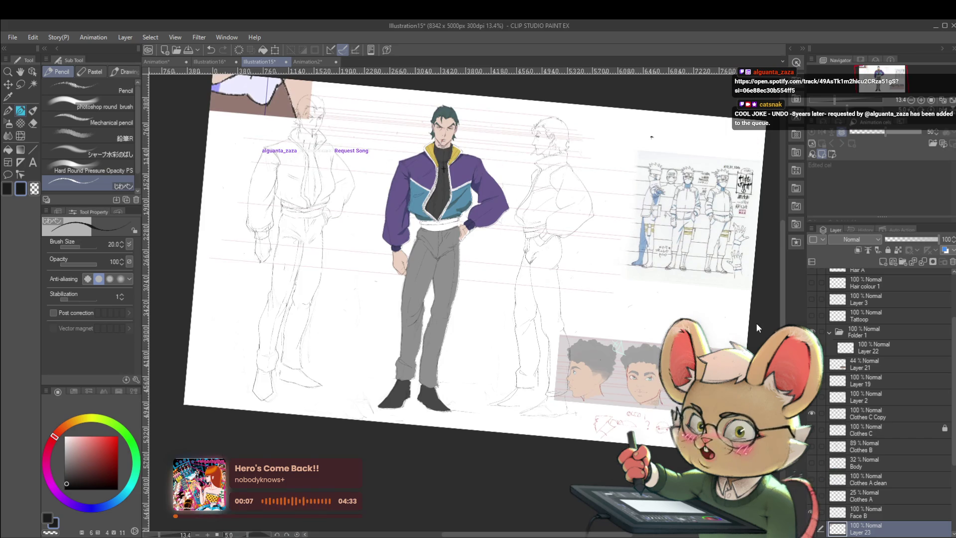
click(942, 109)
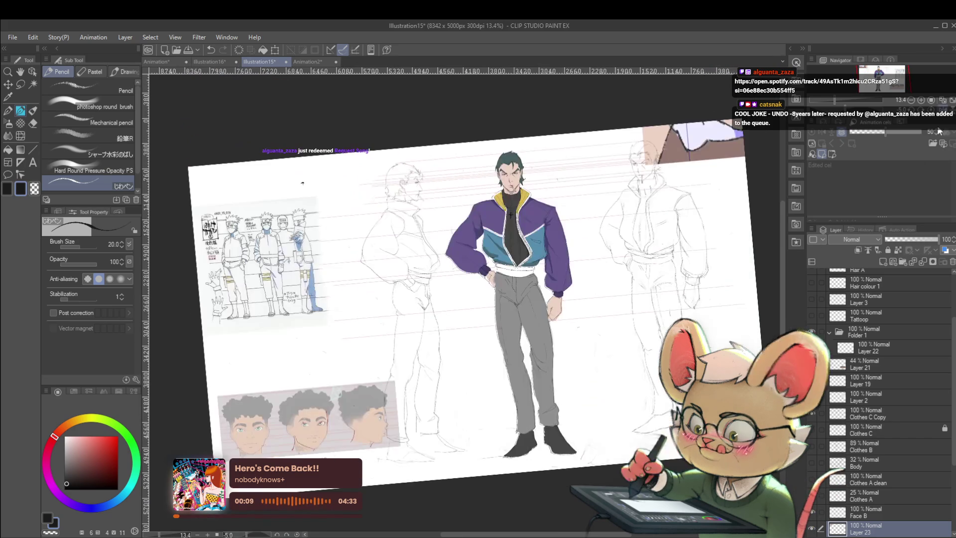
click(931, 111)
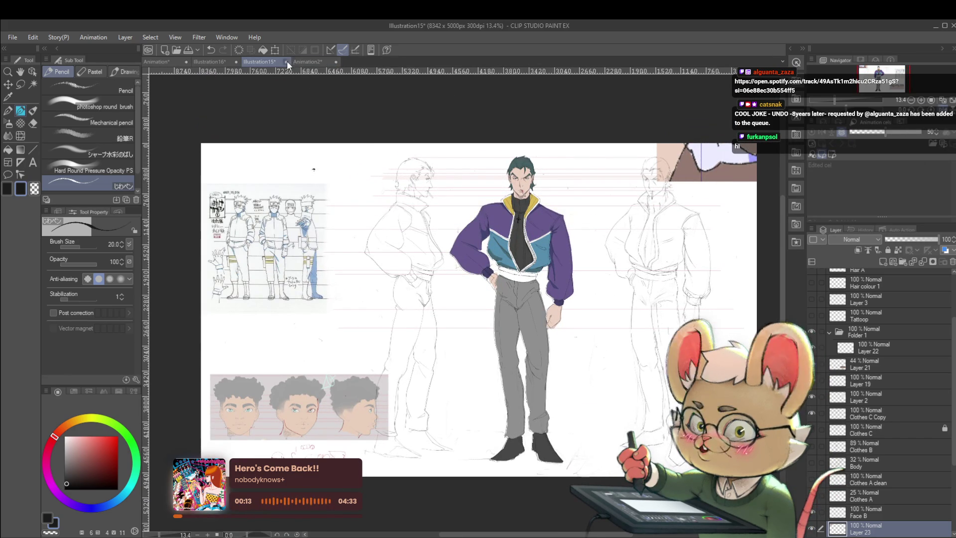
click(225, 63)
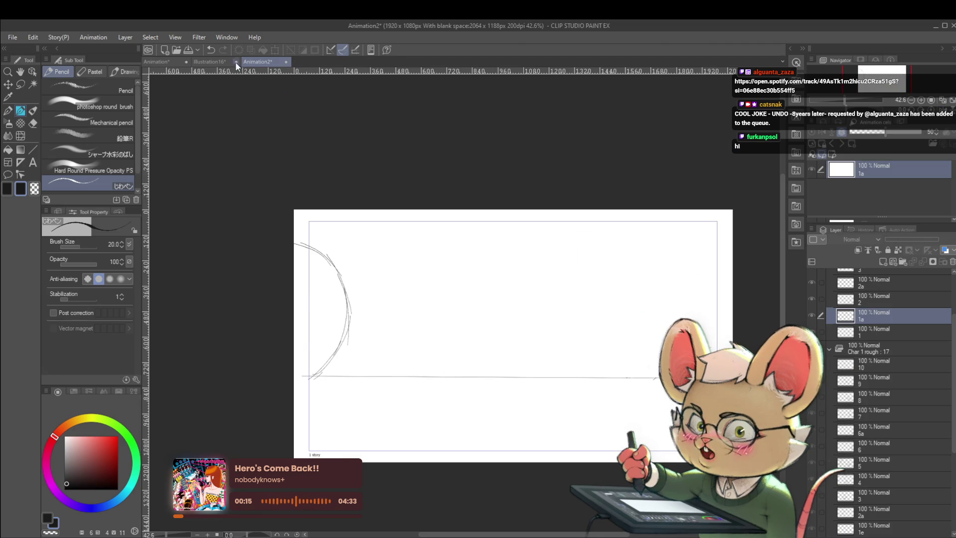
Step: Hide Layer 5's red sketches, pan across the pencil turnaround figures, then switch to the Animation file
scroll(589, 240, down, 4)
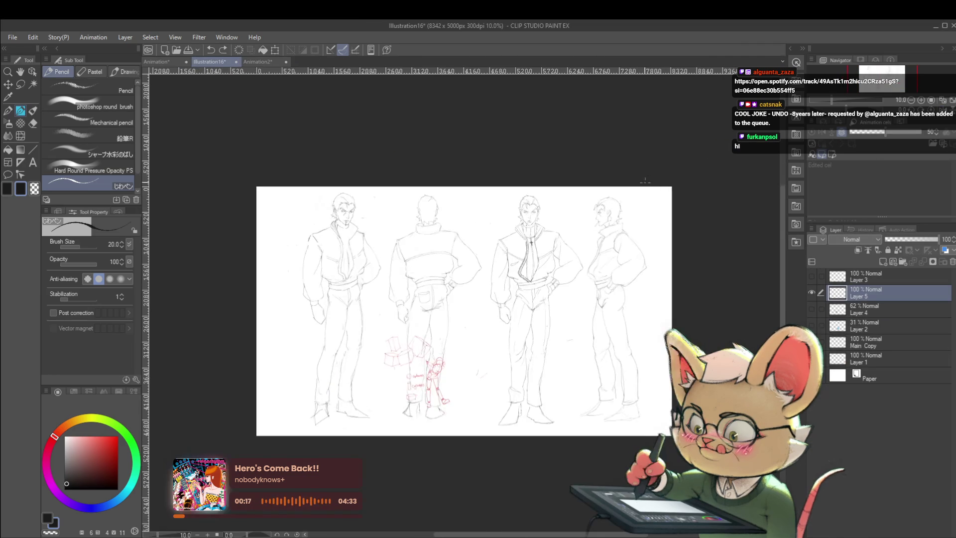
scroll(522, 267, up, 2)
click(813, 292)
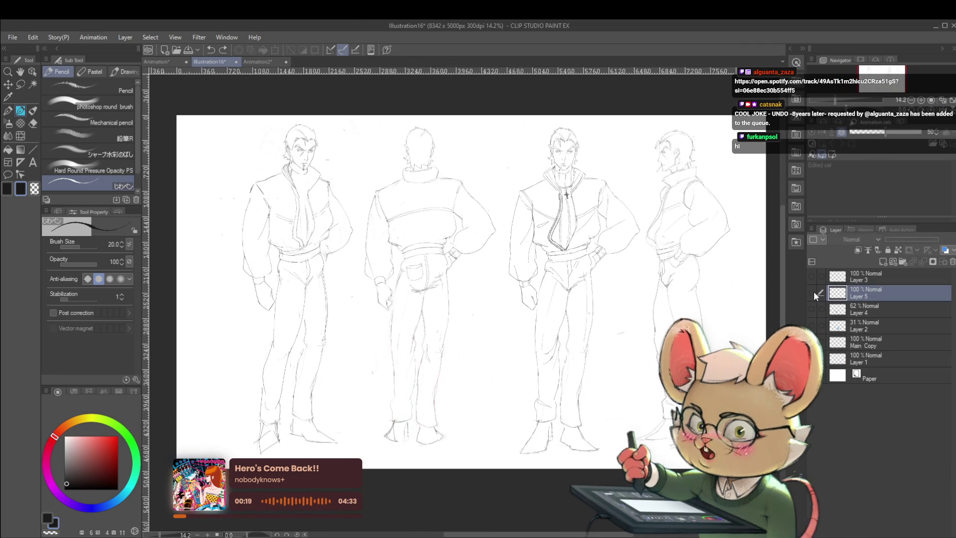
drag(610, 368, 583, 379)
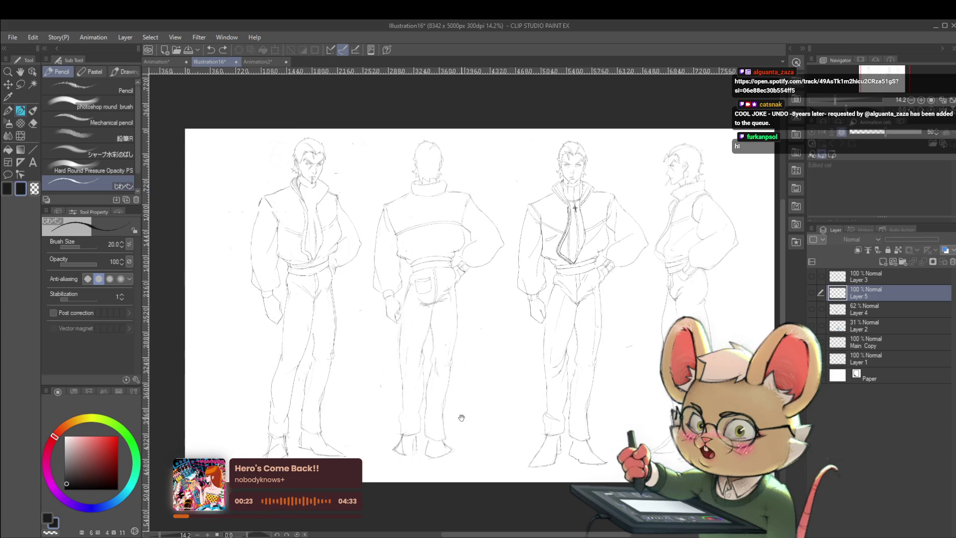
scroll(374, 359, up, 2)
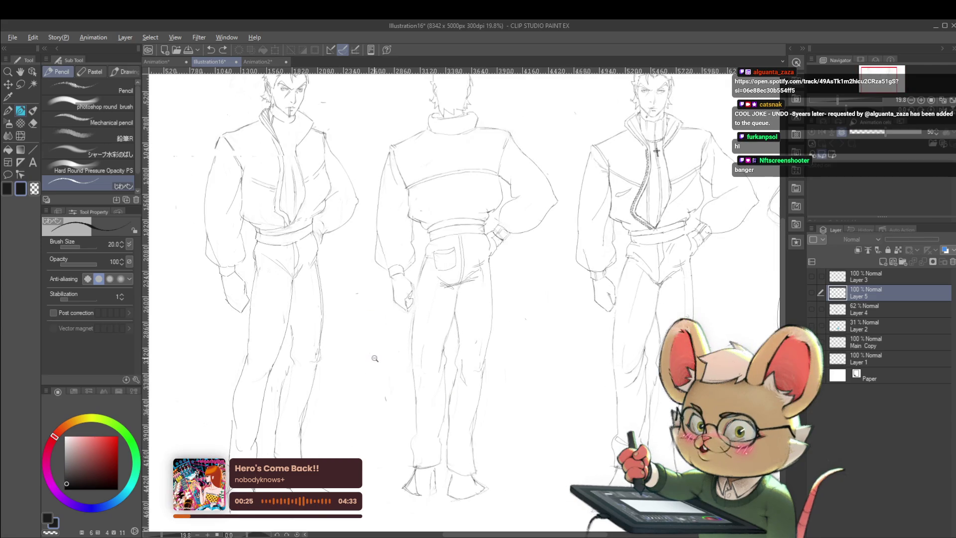
scroll(454, 453, down, 1)
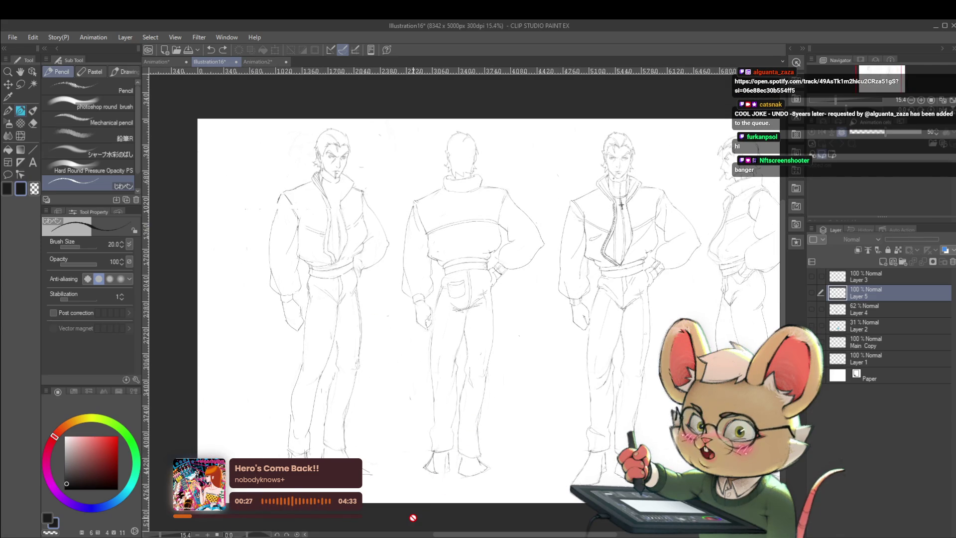
click(163, 63)
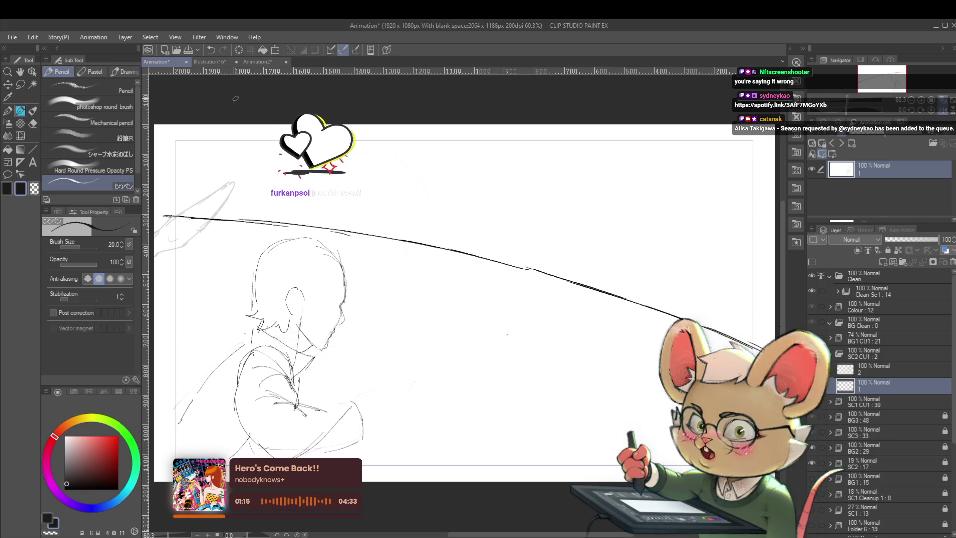
click(209, 62)
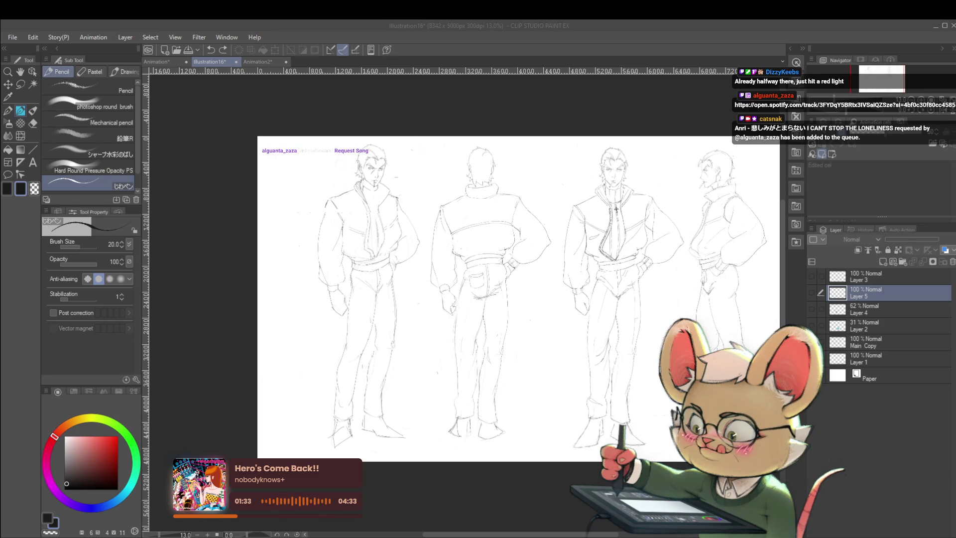
key(alt+Tab)
key(ctrl+shift+Tab)
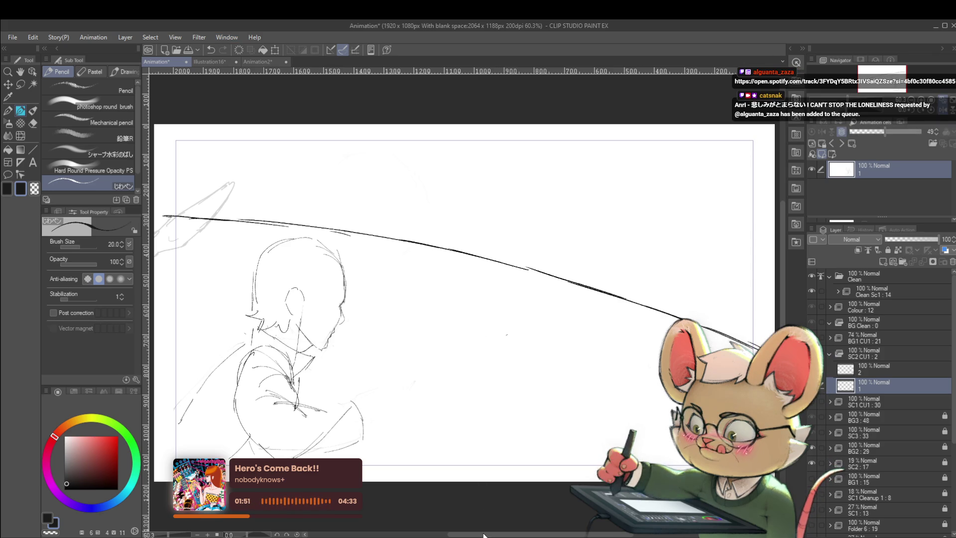
Step: Show the animation timeline, then play the animation once and stop it
click(500, 535)
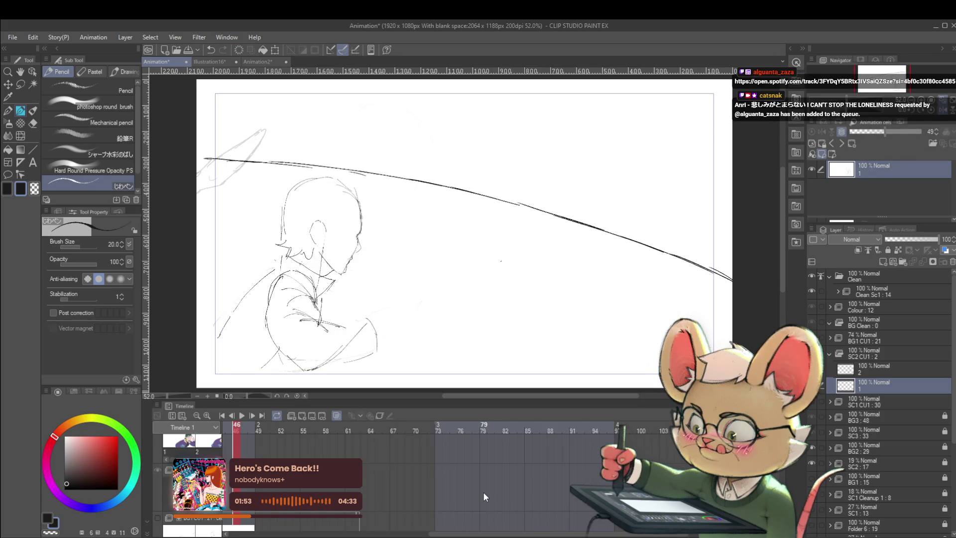
drag(498, 303, 493, 269)
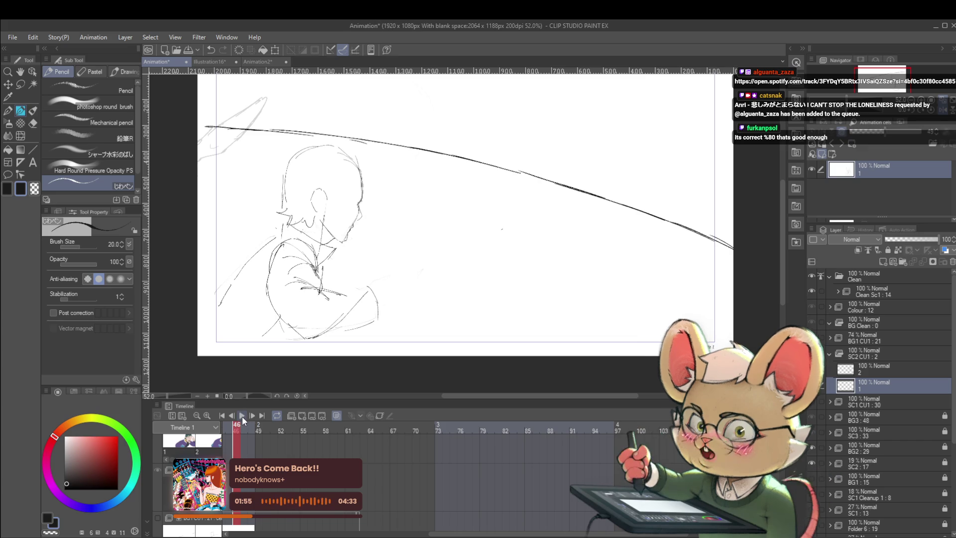
click(242, 417)
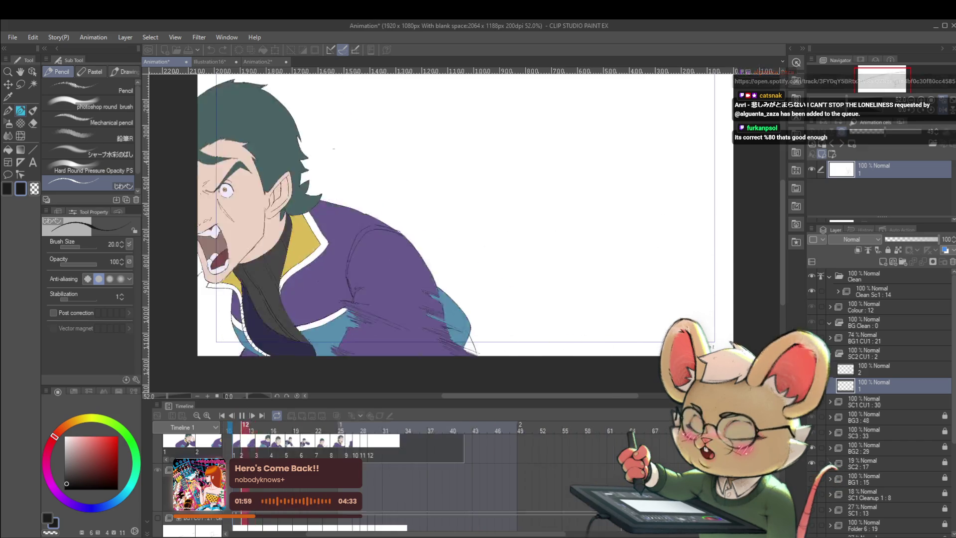
key(Return)
Step: Scroll through the timeline and scrub along the frames
scroll(373, 478, up, 3)
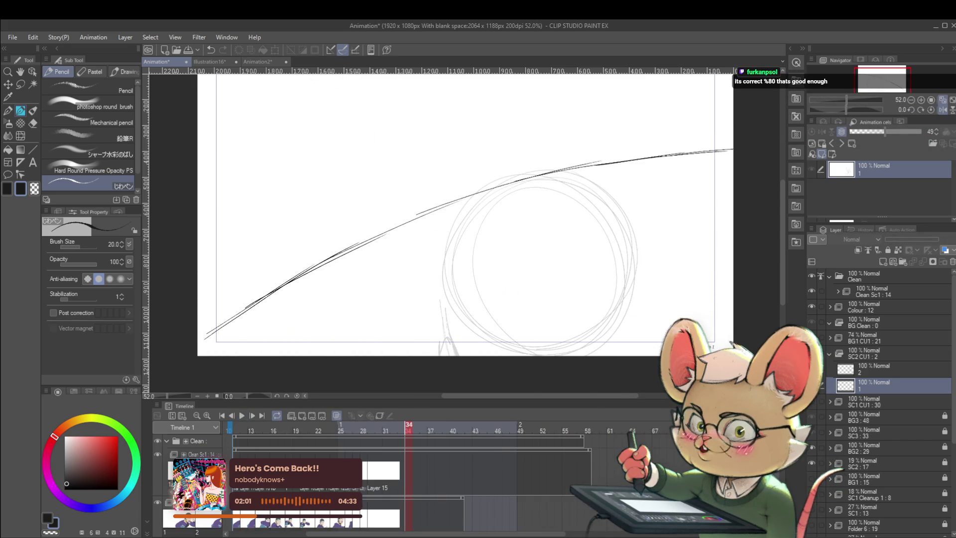
scroll(398, 473, left, 5)
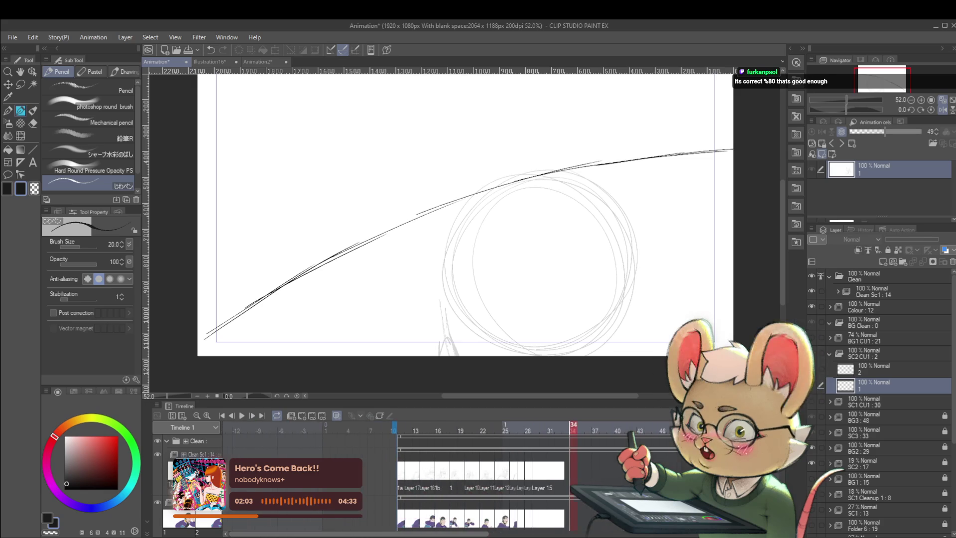
scroll(483, 478, up, 1)
scroll(483, 478, up, 1)
scroll(483, 478, up, 1)
scroll(483, 478, up, 1)
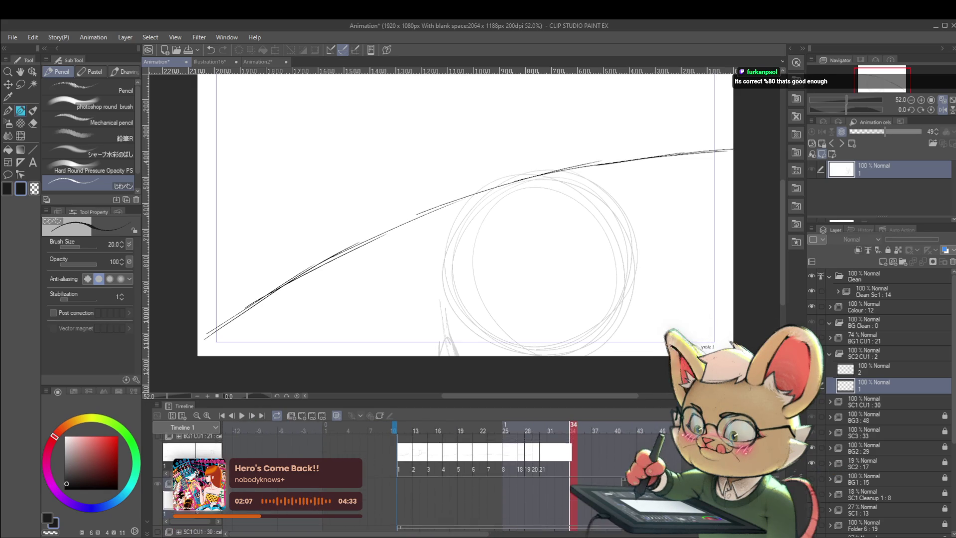
scroll(482, 478, up, 1)
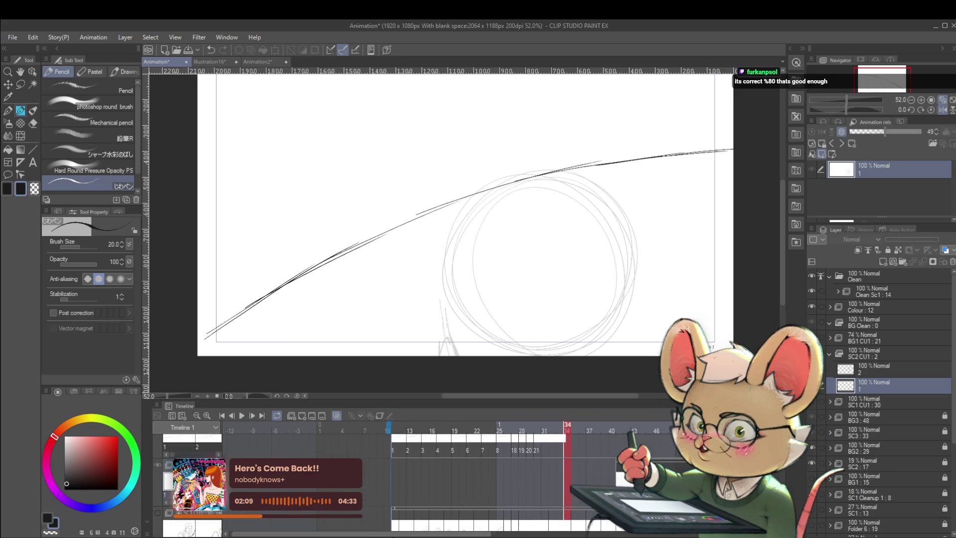
drag(389, 536, 435, 537)
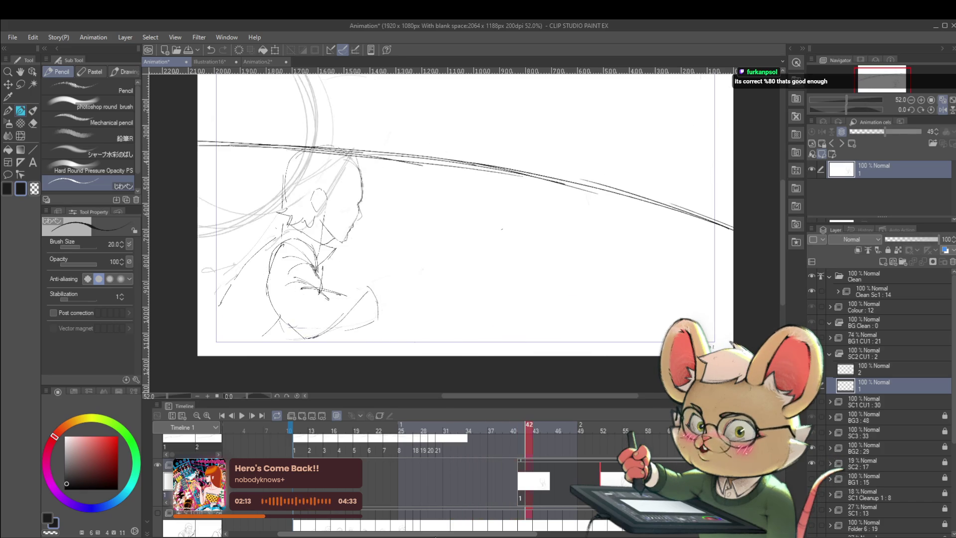
Step: Step back three frames, ending on frame 29, and unflip the canvas horizontally
key(Left)
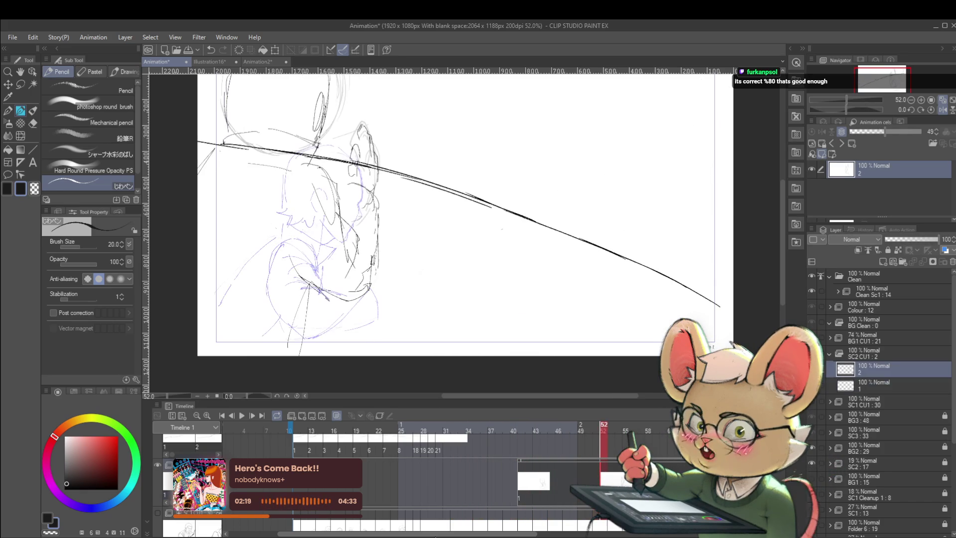
key(Left)
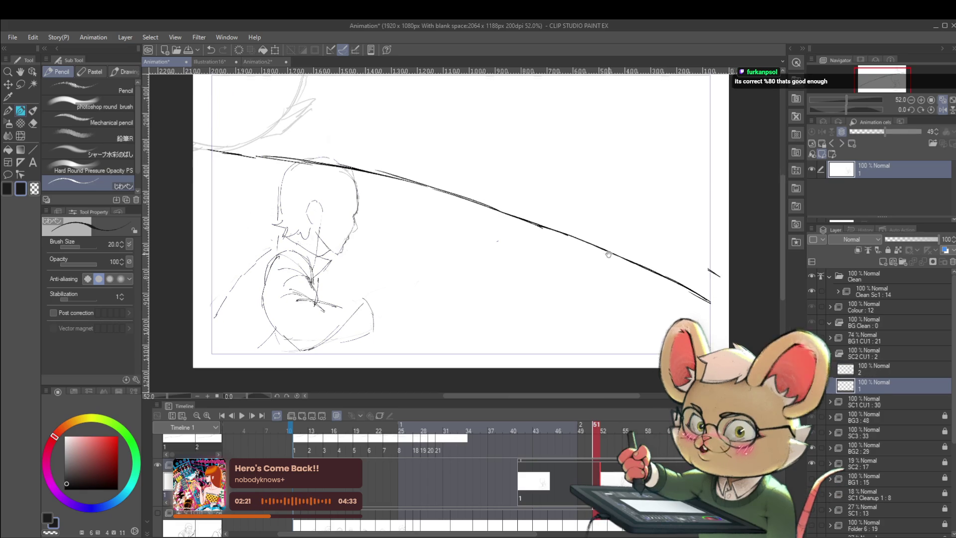
scroll(573, 216, down, 3)
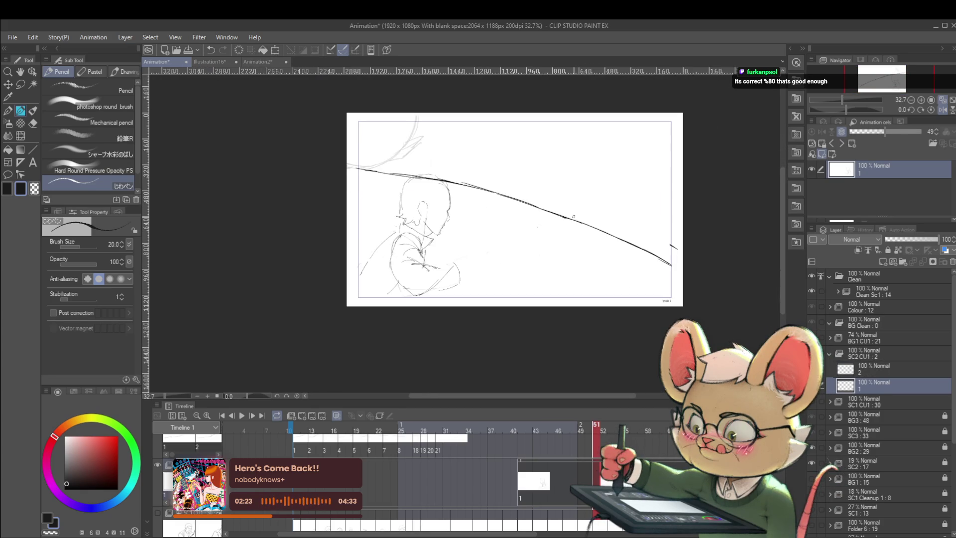
key(Left)
key(Left)
key(Left)
key(Left)
key(Left)
key(Left)
key(Left)
key(Left)
key(Left)
key(Left)
key(Left)
key(Left)
key(Left)
key(Left)
key(Left)
key(Left)
key(Left)
key(Left)
key(Left)
key(Left)
key(Left)
key(Left)
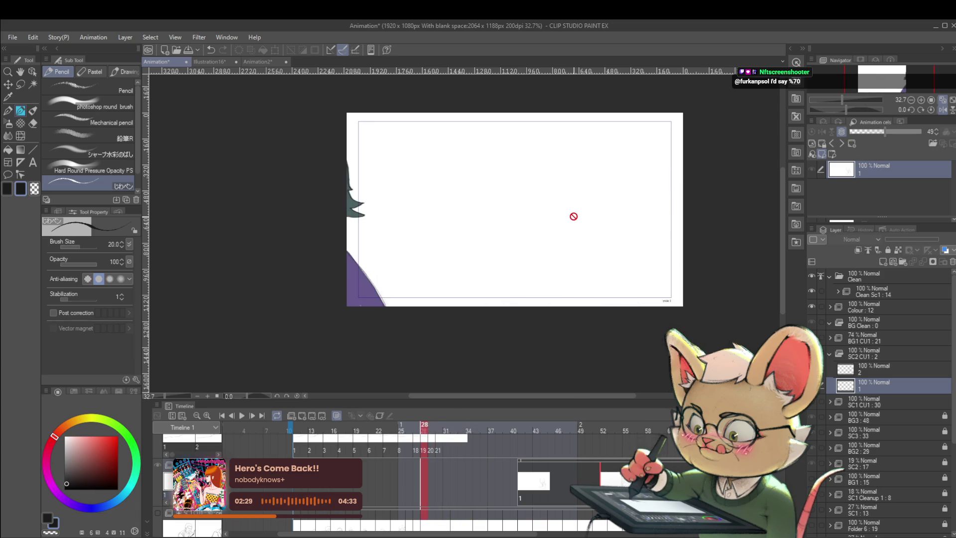
click(943, 110)
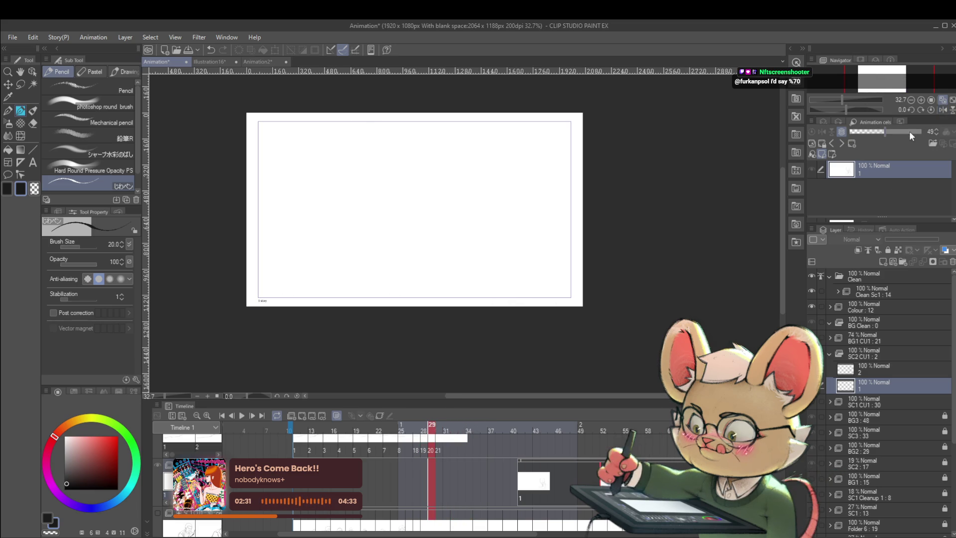
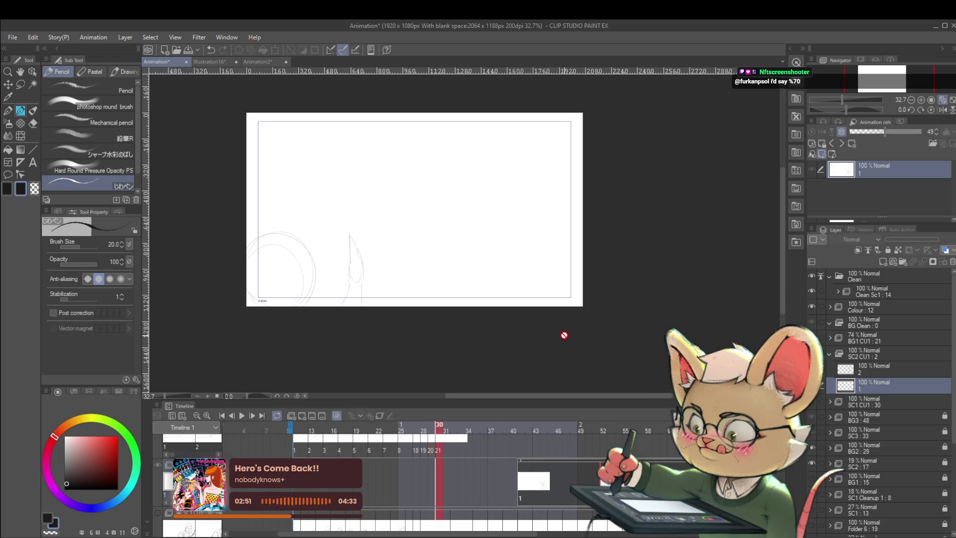
Step: Step back and forth through the sketched frames to check the horizon-line and curved-line drawings
key(Right)
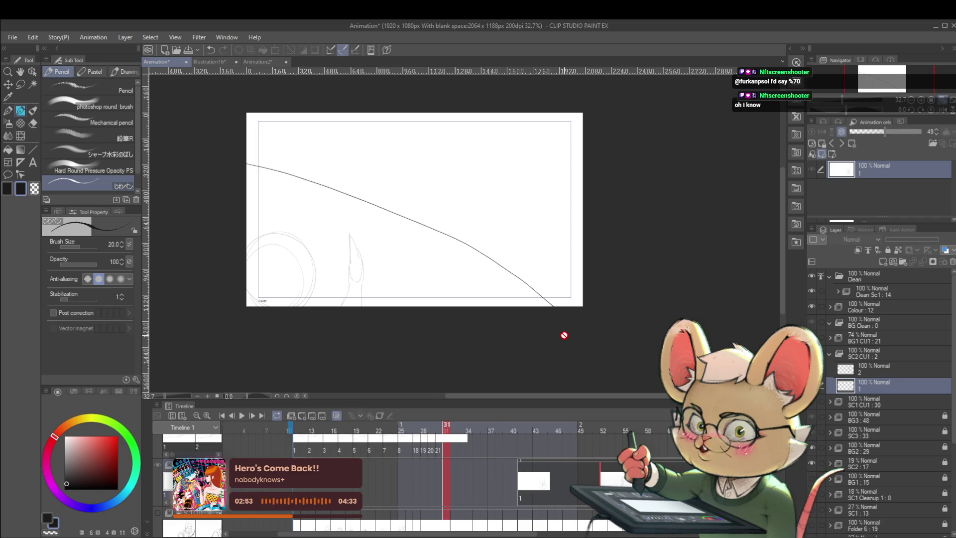
key(Right)
key(Right)
key(Right)
key(Right)
key(Right)
key(Right)
key(Right)
key(Right)
key(Right)
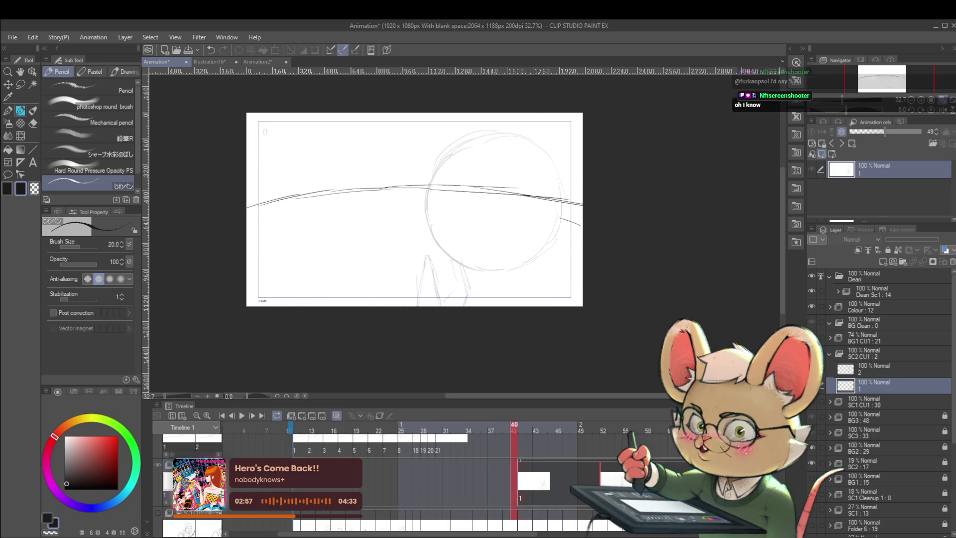
key(Right)
key(Right)
key(Right)
key(Right)
key(Right)
key(Right)
key(Right)
key(Right)
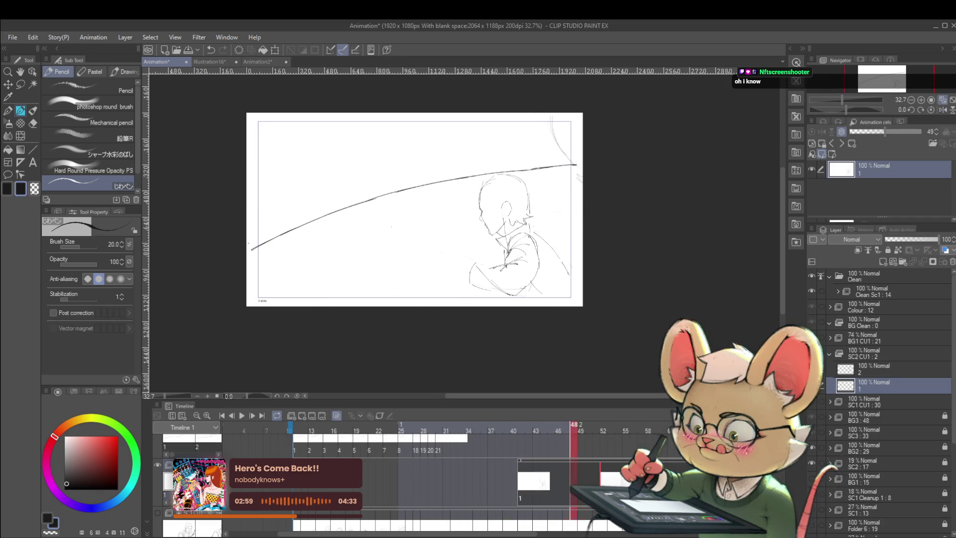
key(Right)
key(Right)
key(Right)
key(Right)
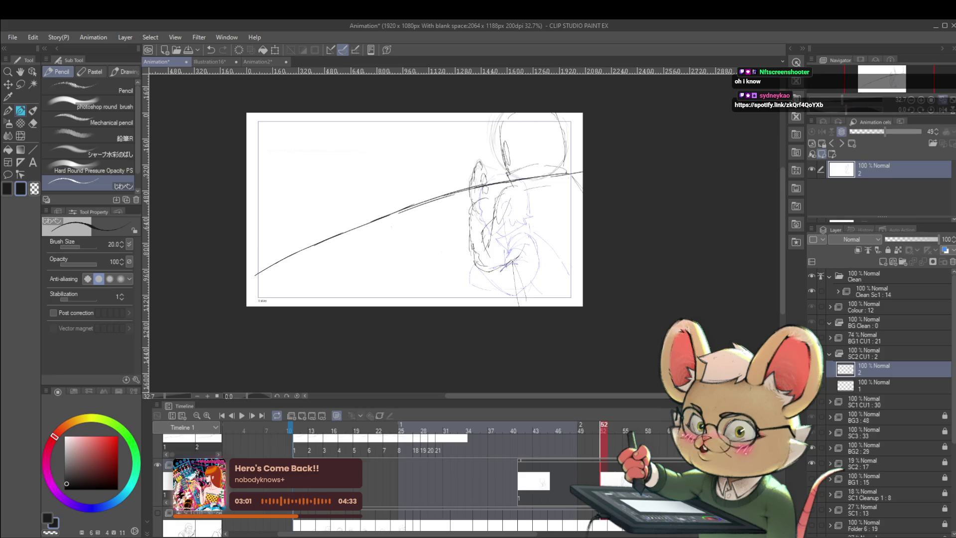
key(Left)
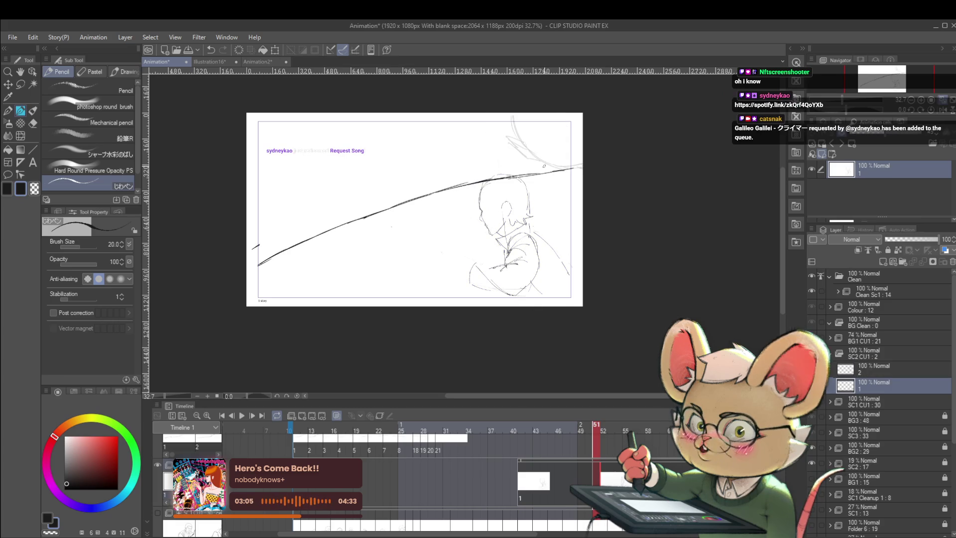
key(Left)
key(Left)
key(Left)
key(Left)
key(Left)
key(Left)
key(Left)
key(Left)
key(Left)
key(Left)
key(Left)
key(Right)
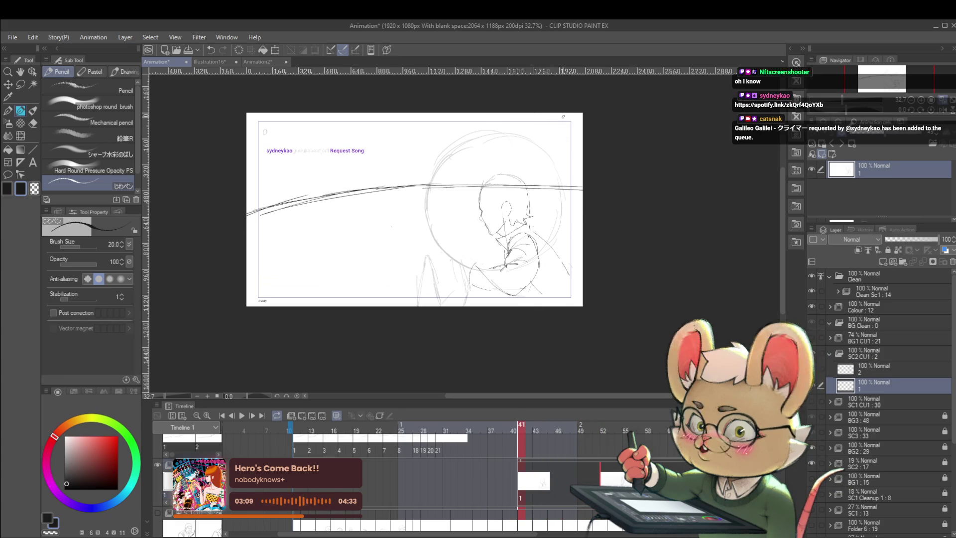
key(Left)
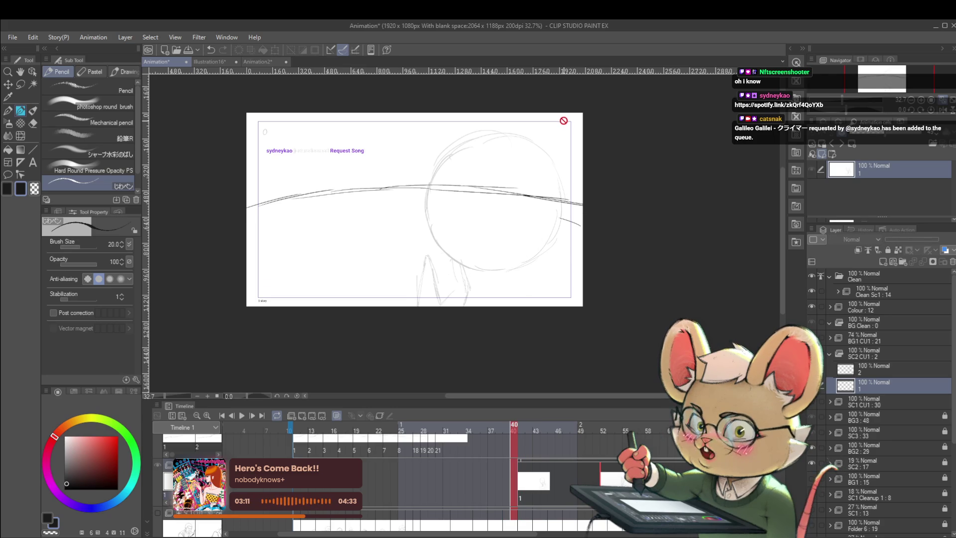
key(Left)
key(Left)
key(Left)
key(Left)
key(Left)
key(Left)
key(Left)
key(Left)
key(Left)
key(Left)
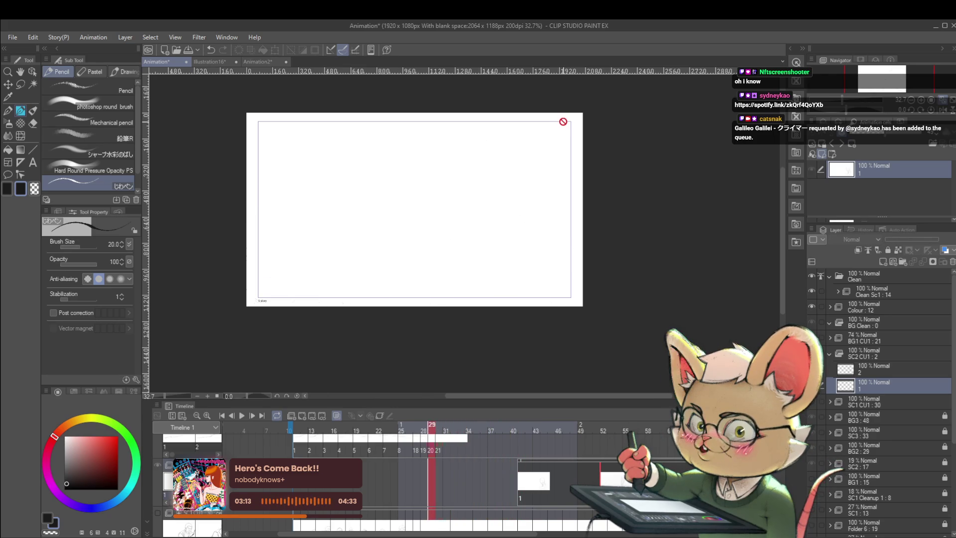
key(Right)
key(Right)
key(Right)
key(Right)
key(Right)
key(Right)
key(Right)
key(Right)
key(Right)
key(Right)
key(Right)
key(Right)
key(Right)
key(Right)
key(Right)
key(Right)
key(Right)
key(Right)
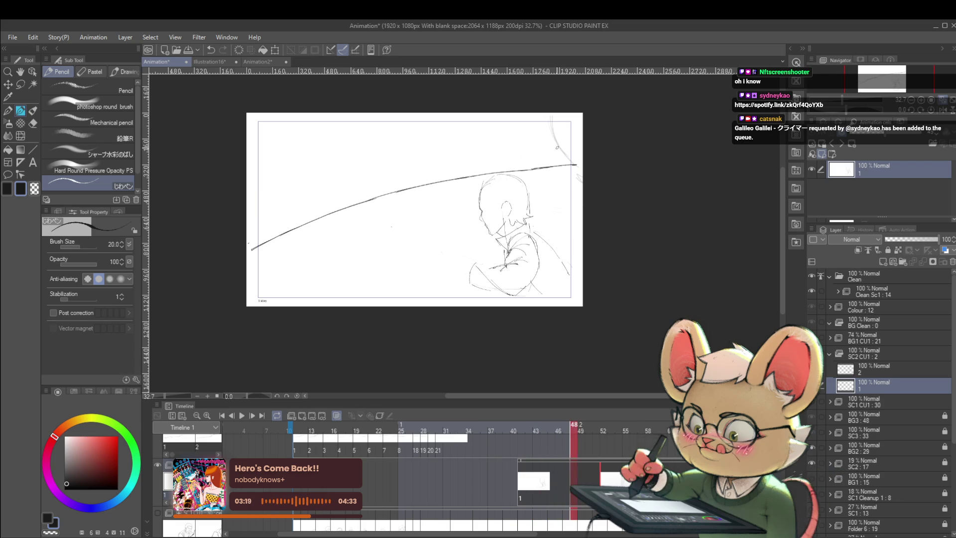
key(Right)
key(Right)
key(Right)
key(Right)
key(Right)
key(Right)
key(Right)
key(Right)
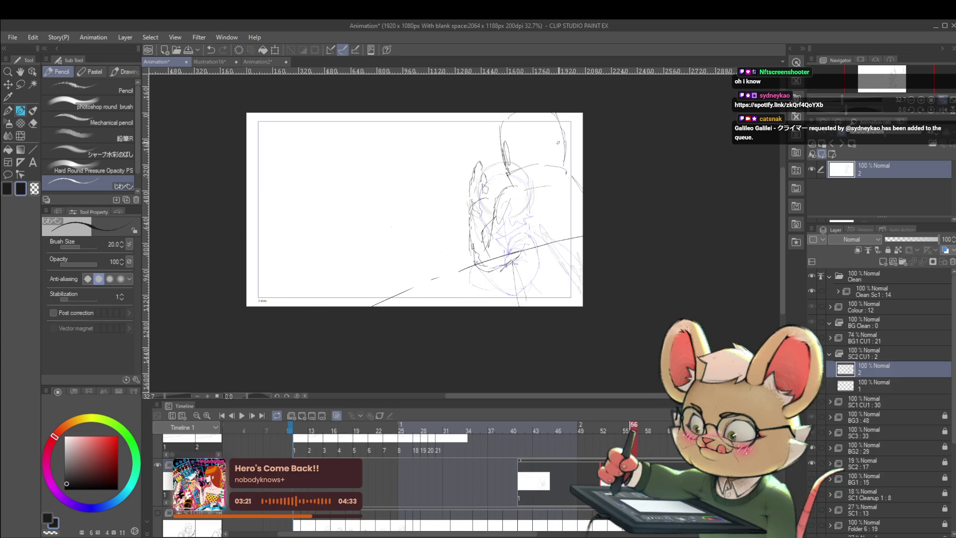
key(Right)
key(Right)
key(Left)
key(Left)
key(Left)
key(Left)
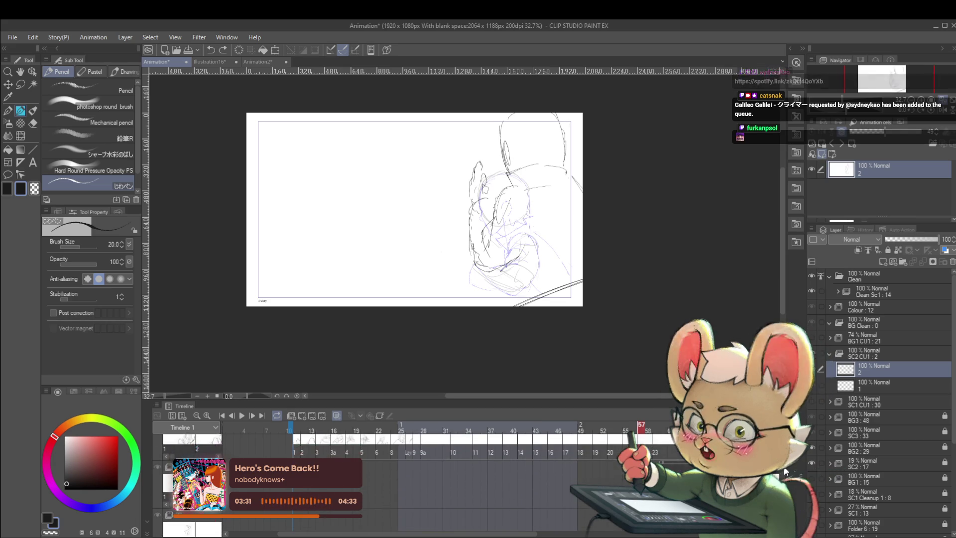
Step: Return to the long line drawing and add new animation cel 3 to SC2 CU1
scroll(423, 478, up, 2)
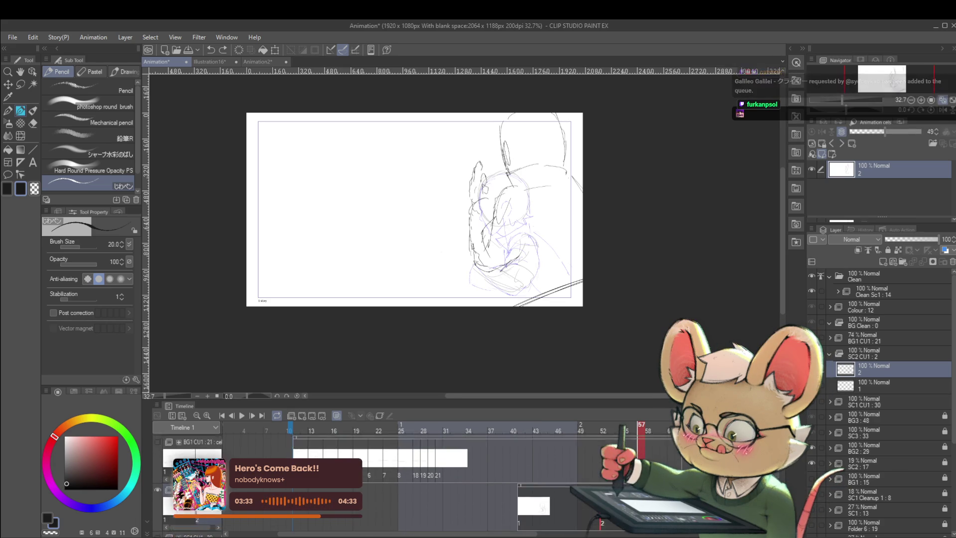
scroll(529, 473, down, 2)
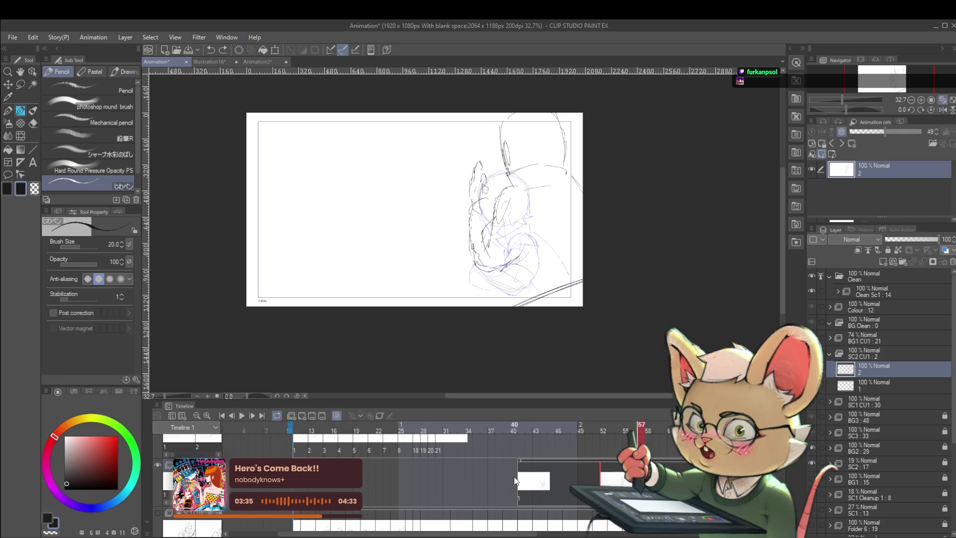
key(Left)
key(Left)
key(Left)
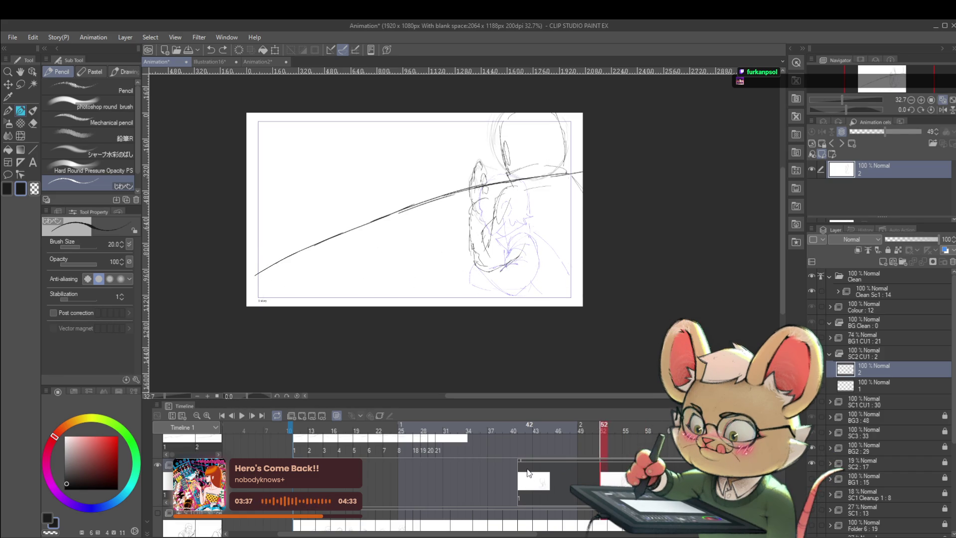
key(Left)
key(Left)
key(Right)
key(Right)
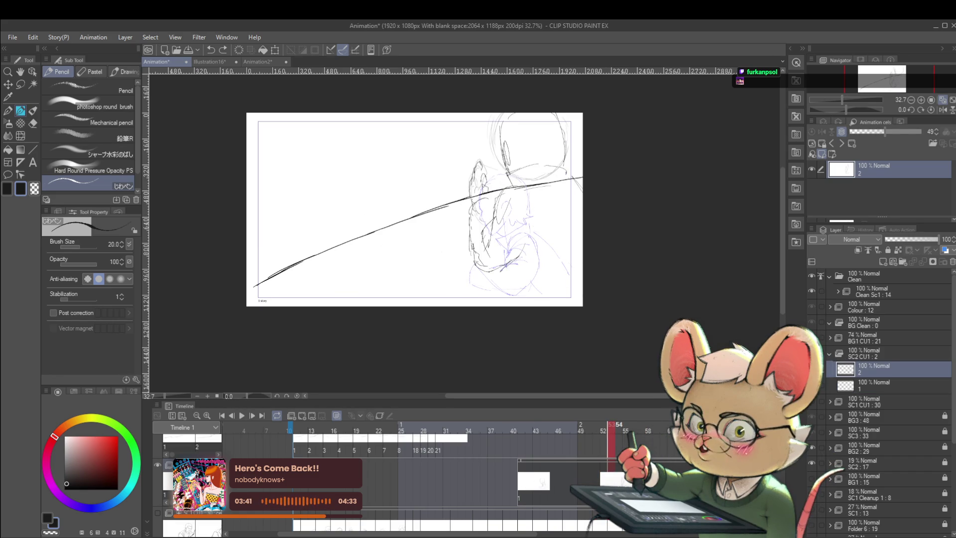
key(Right)
key(Right)
key(Right)
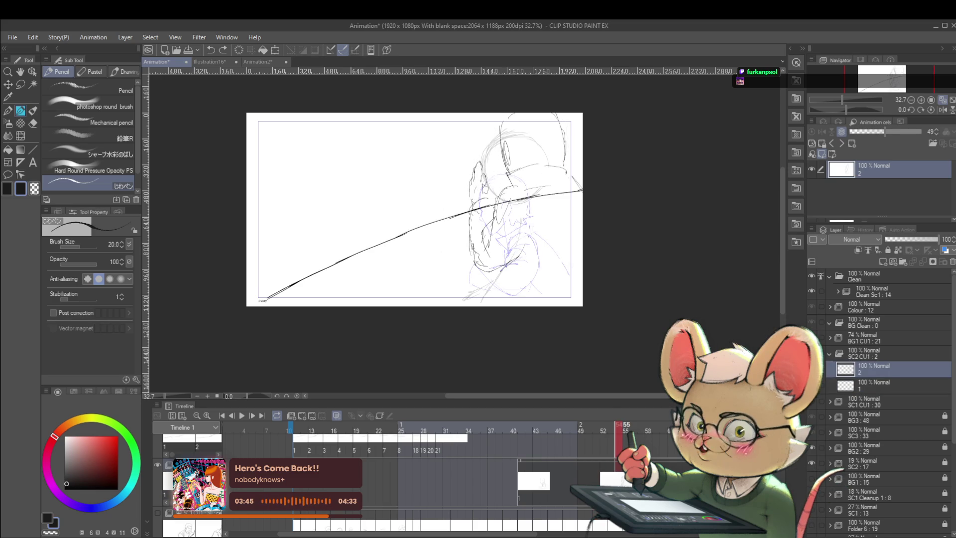
key(ctrl+shift+alt+n)
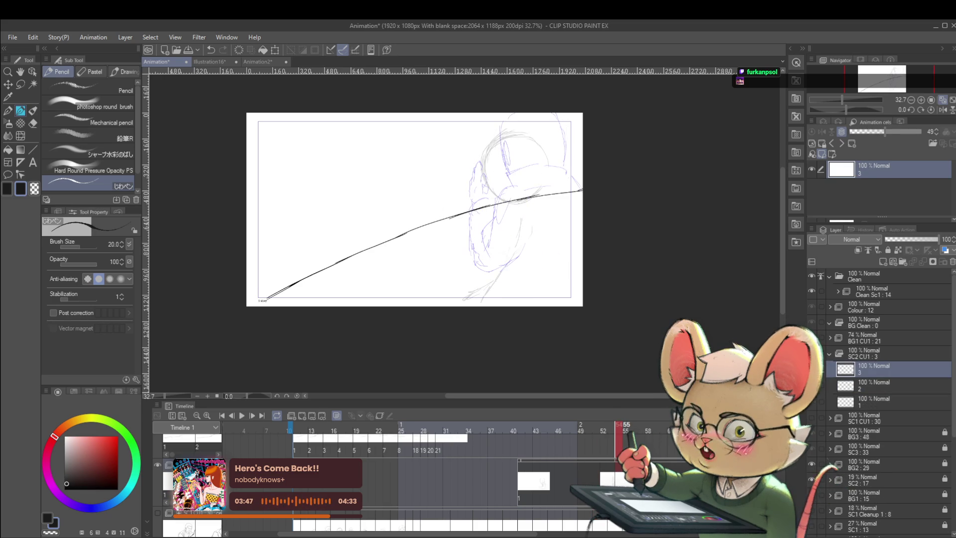
Step: Scrub back and forth around frames 40 and 30 to compare neighbouring drawings
key(Left)
key(Left)
key(Left)
key(Left)
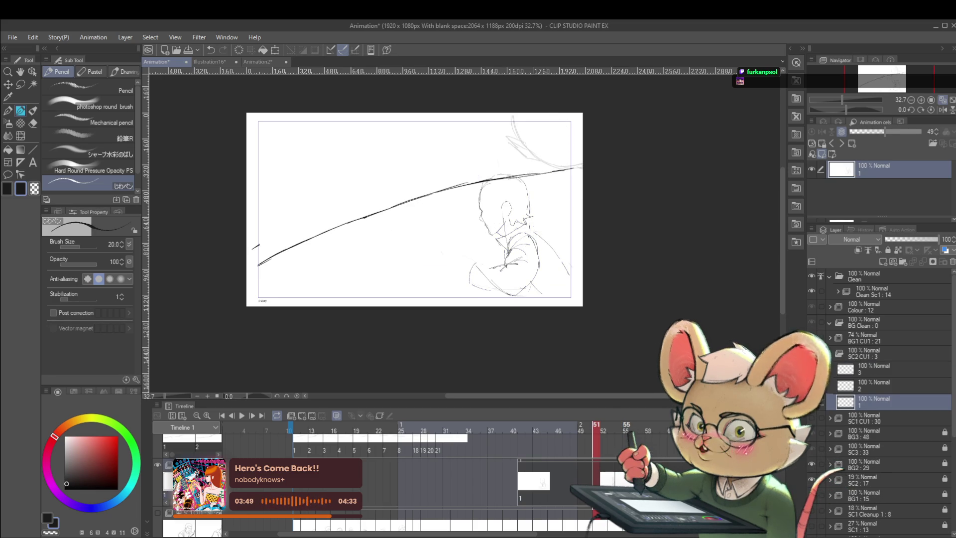
key(Left)
key(Left)
key(Left)
key(Left)
key(Left)
key(Left)
key(Left)
key(Left)
key(Left)
key(Left)
key(Left)
key(Right)
key(Right)
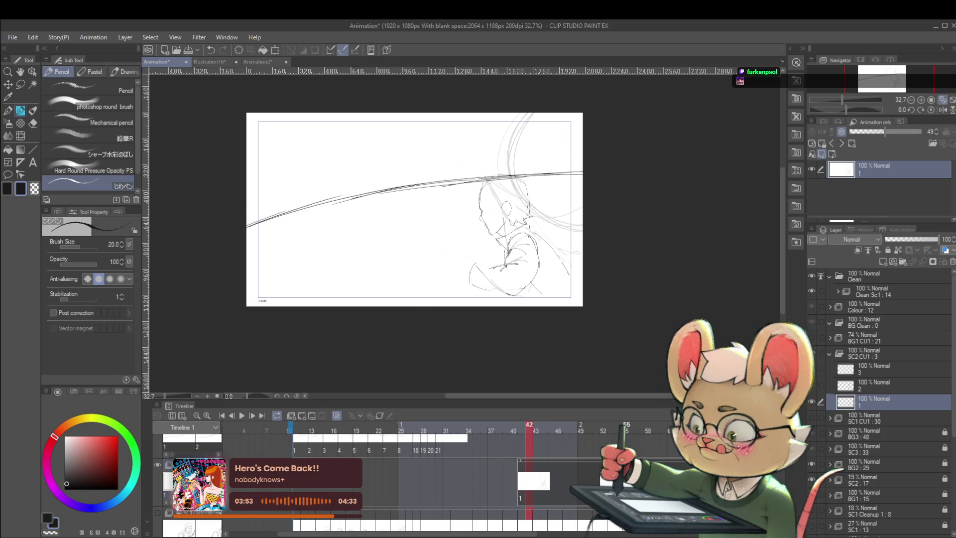
key(Left)
key(Left)
key(Right)
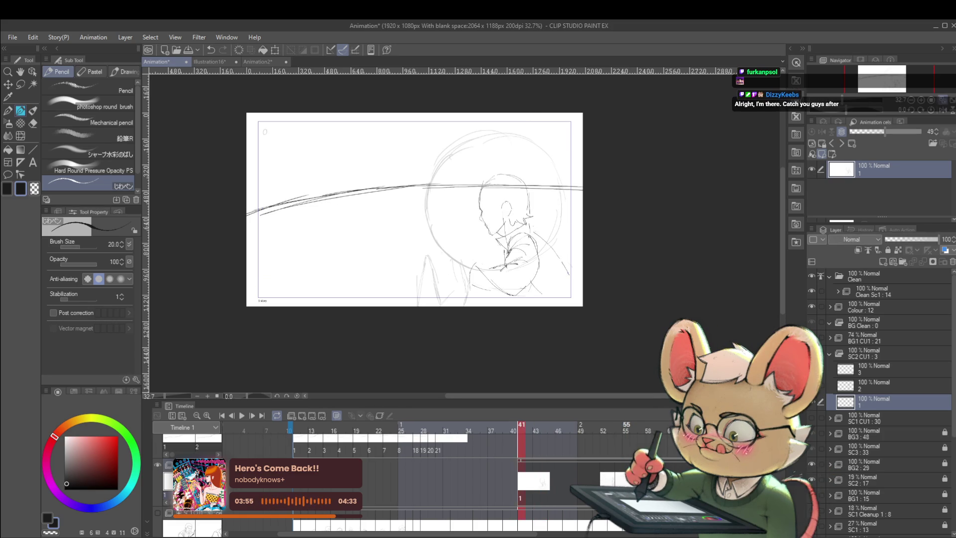
key(Left)
key(Left)
key(Left)
key(Left)
key(Left)
key(Left)
key(Left)
key(Left)
key(Left)
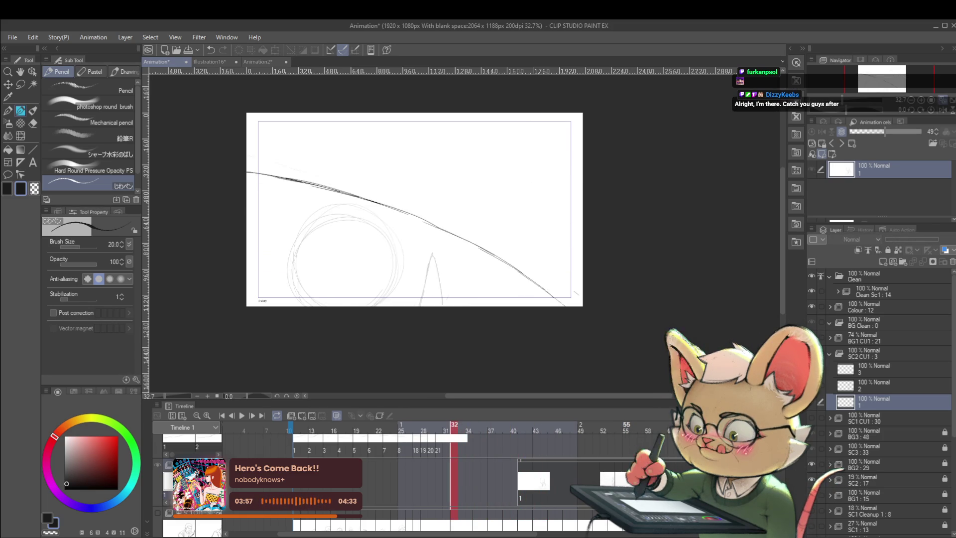
key(Left)
key(Left)
key(Left)
Step: Go back to frame 43 and play the animation to review the motion
key(Right)
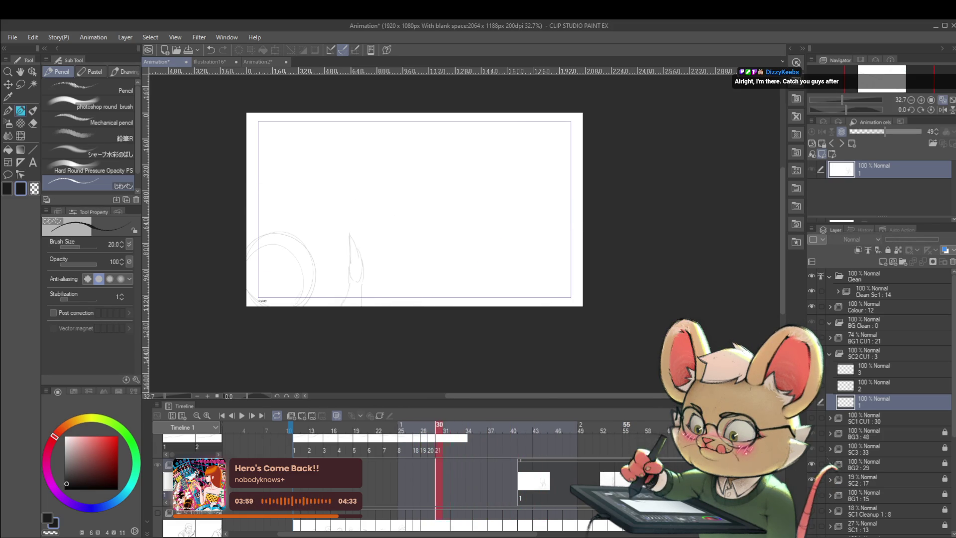
key(Right)
key(Right)
key(Right)
key(Right)
key(Right)
key(Right)
key(Right)
key(Right)
key(Right)
key(Right)
key(Right)
key(Right)
key(Right)
key(Right)
key(Right)
key(Right)
key(Right)
key(Right)
key(Right)
key(Right)
key(Right)
key(Right)
key(Right)
key(Right)
key(Right)
click(535, 475)
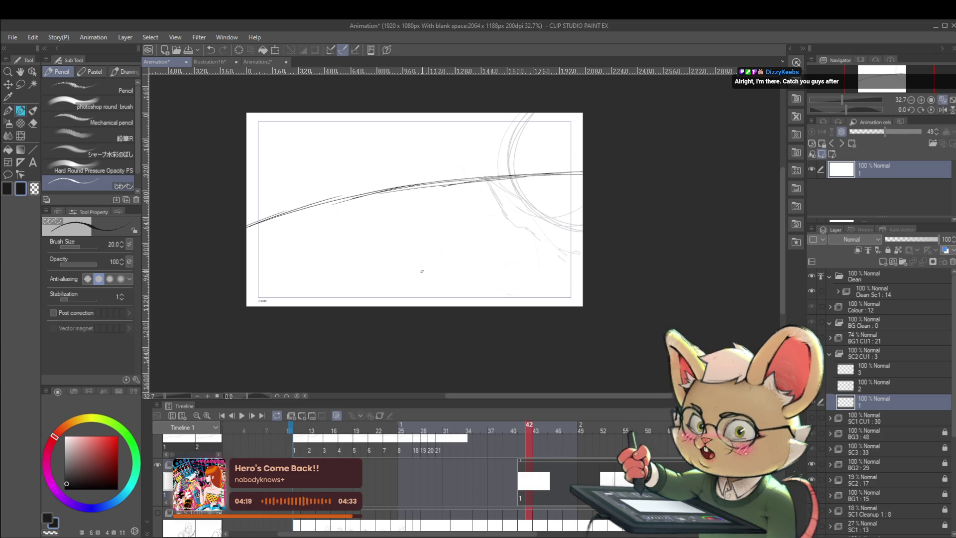
click(241, 419)
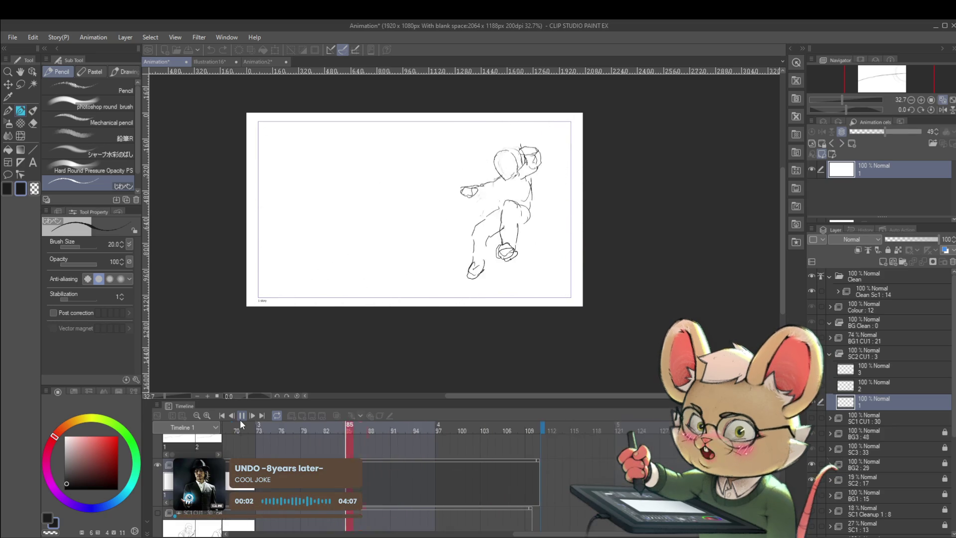
Step: Stop playback and select frame 30 on the SC2 CU1 track
click(241, 418)
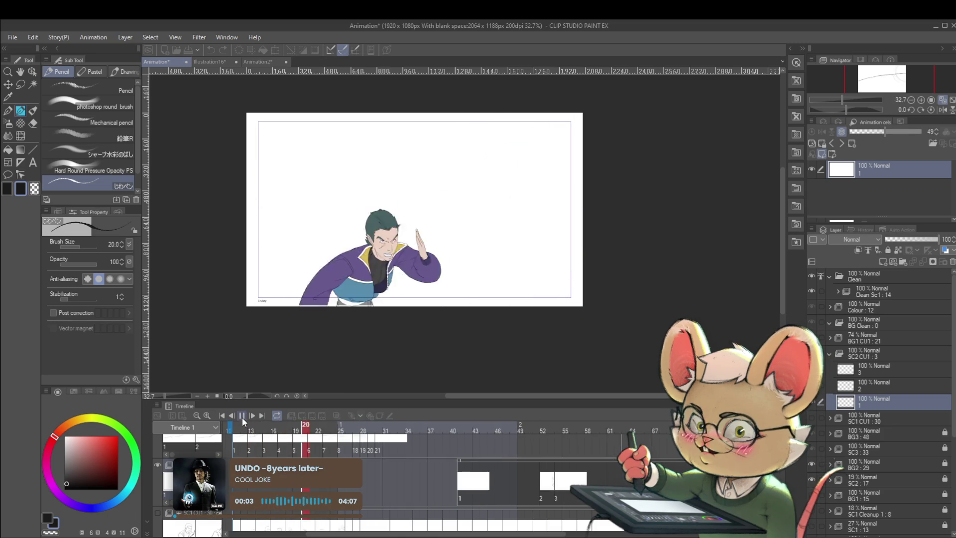
click(459, 497)
key(Left)
key(Left)
key(Left)
key(Left)
key(Left)
key(Left)
key(Left)
key(Left)
key(Left)
key(Left)
key(Left)
key(Left)
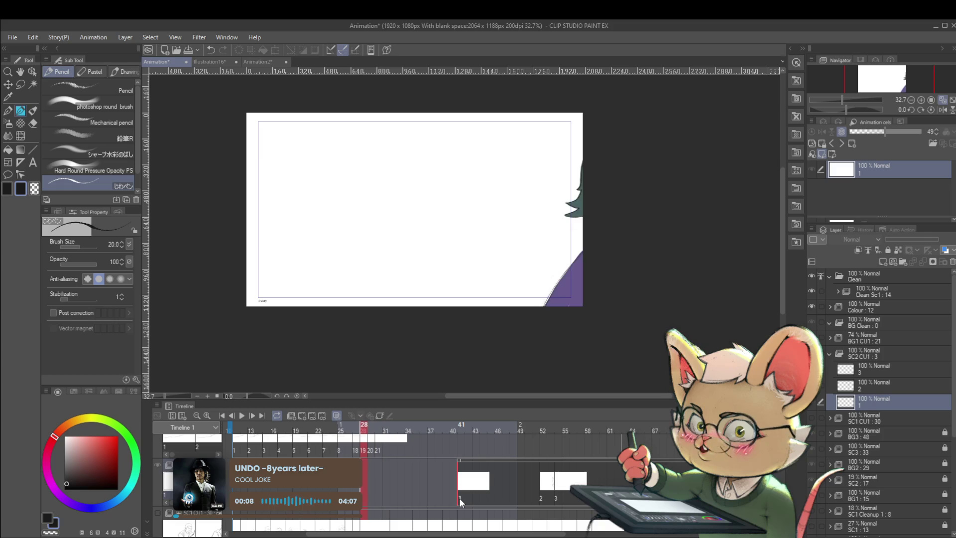
key(Right)
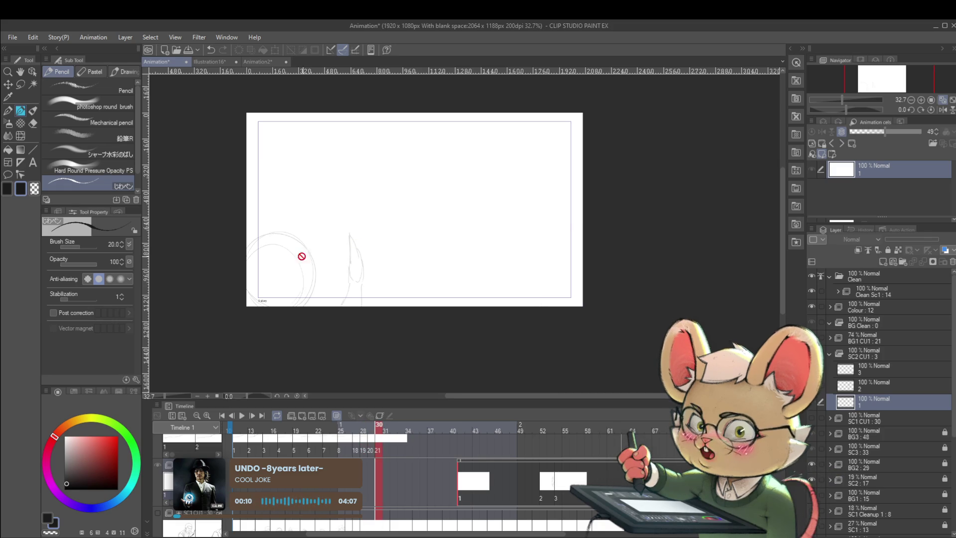
click(378, 497)
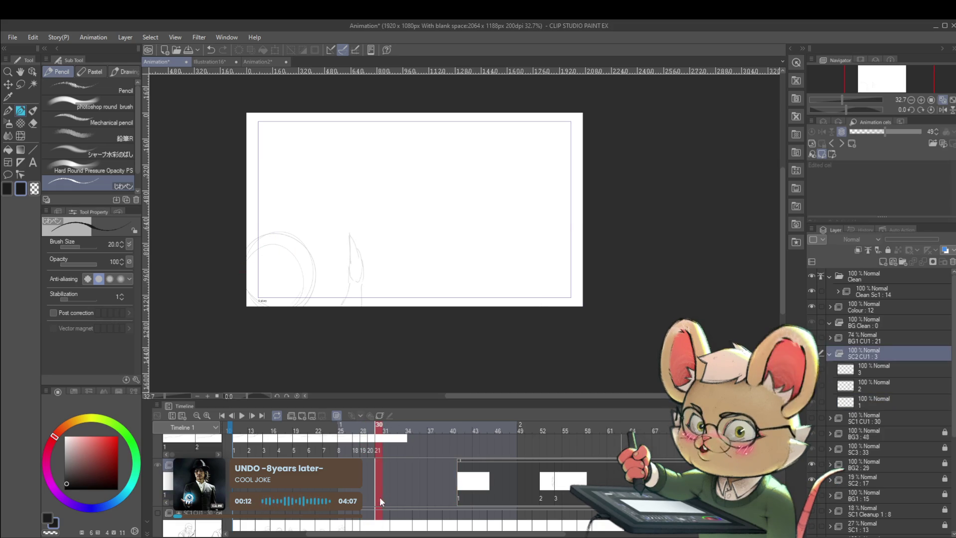
click(378, 502)
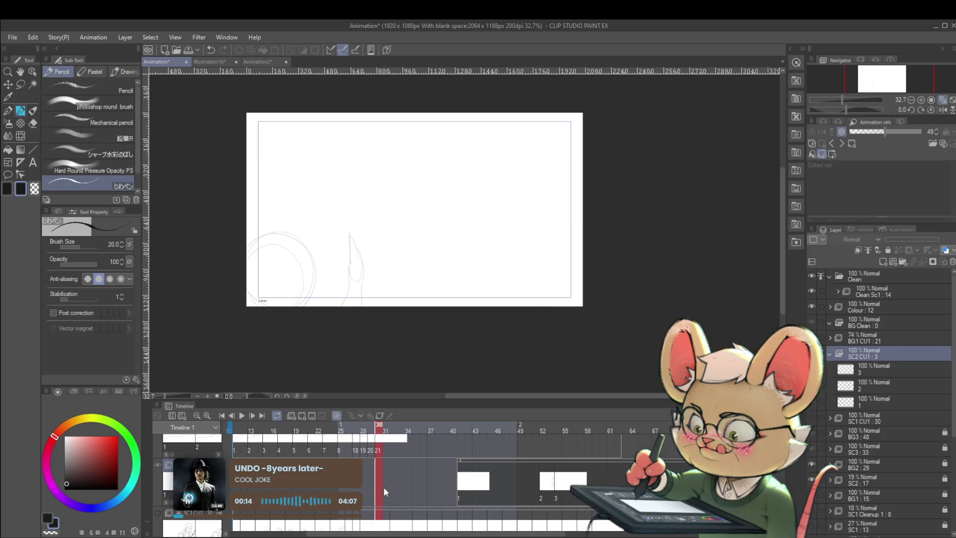
Step: Add new cel 1a at frame 30 and darken the circle's upper-right outline
key(ctrl+shift+n)
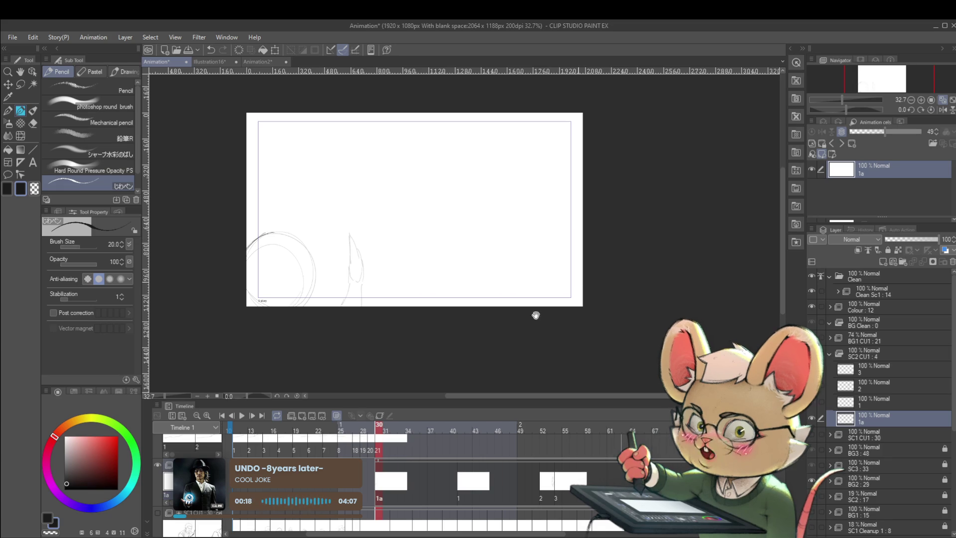
drag(576, 280, 601, 309)
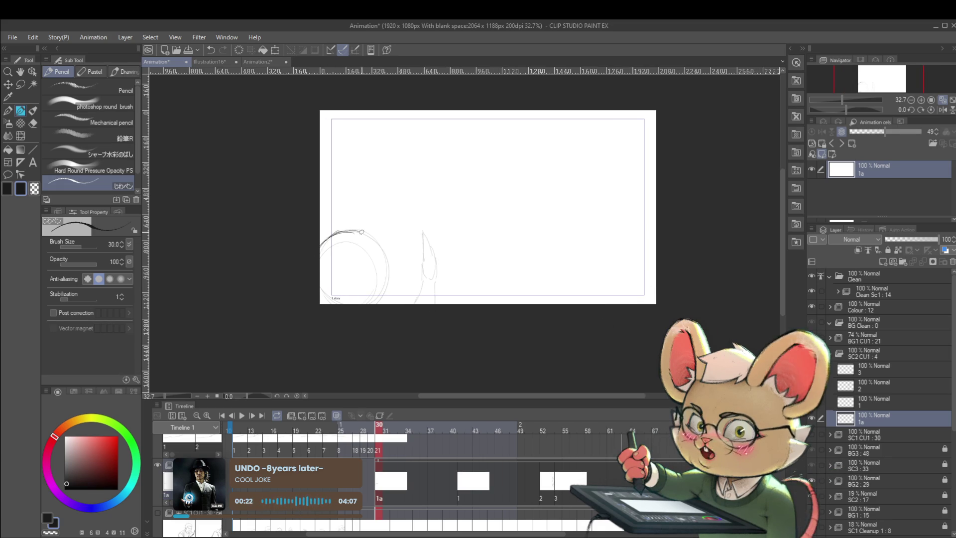
drag(348, 230, 369, 235)
key(ctrl+z)
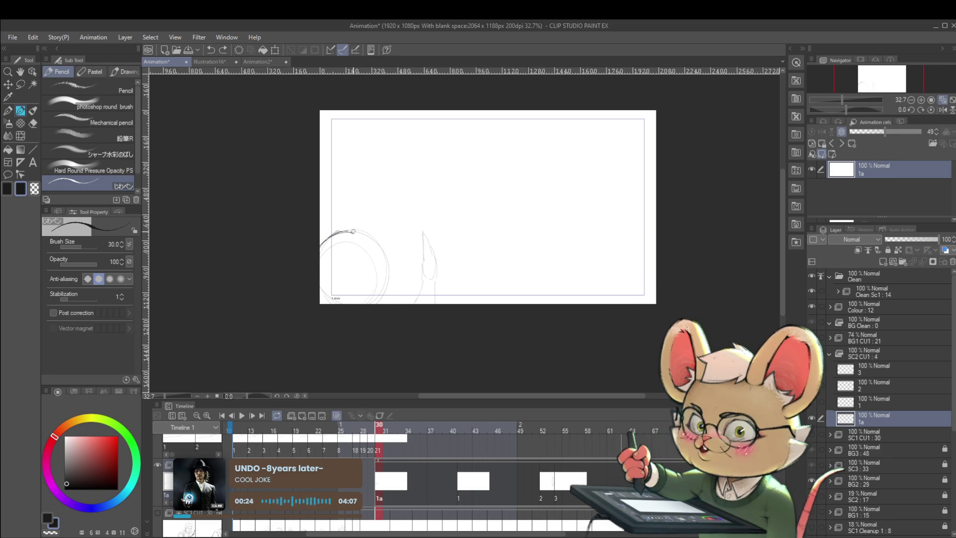
drag(367, 238, 384, 264)
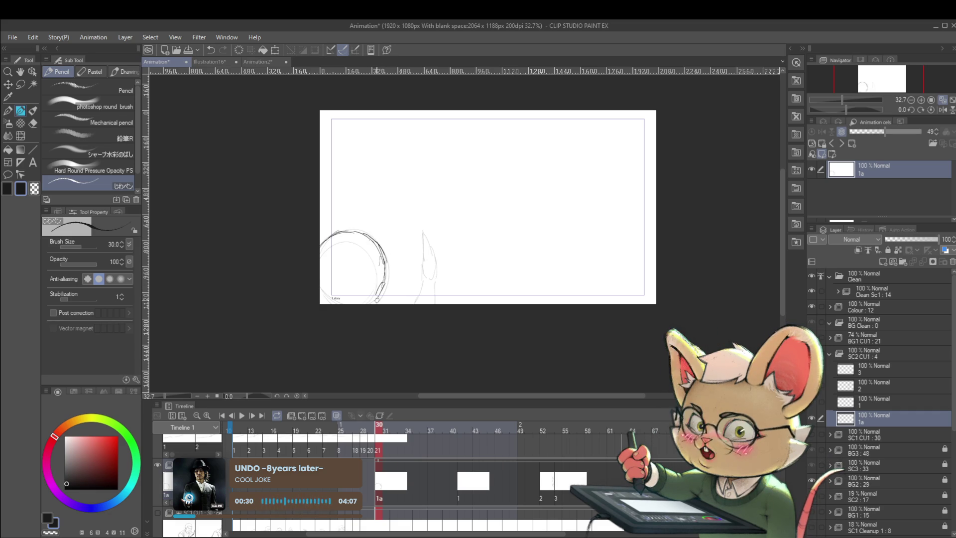
Step: Reinforce the circle's lower-right end and sketch the short hand strokes to its right
drag(382, 295, 379, 305)
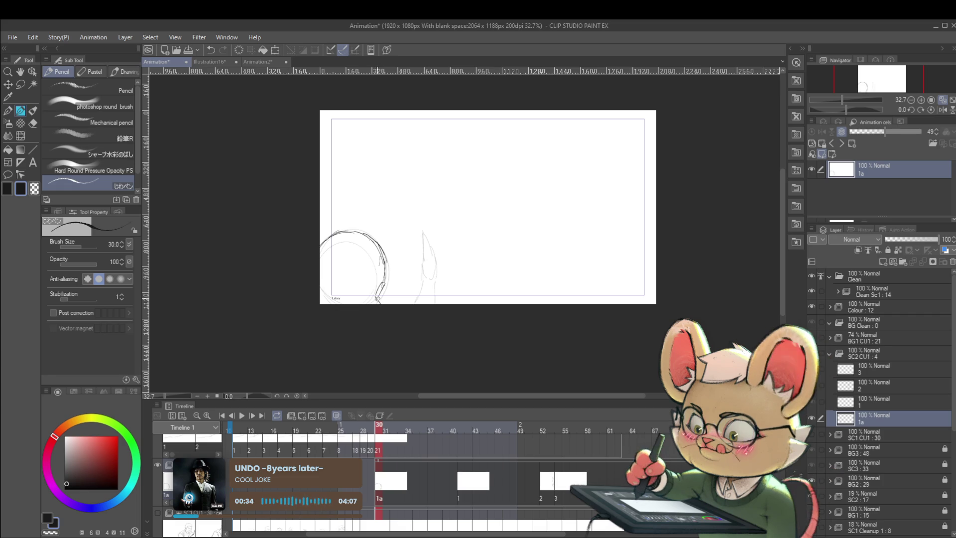
drag(383, 286, 380, 299)
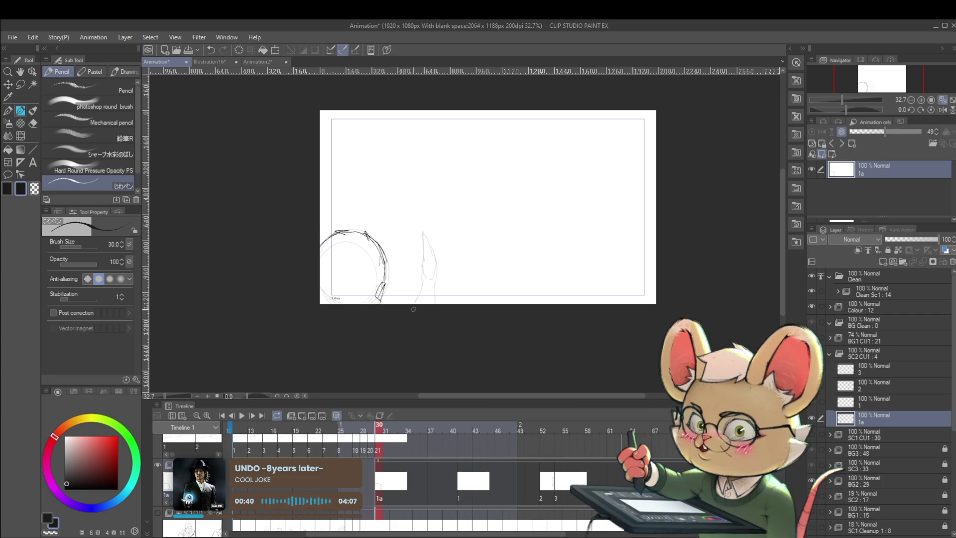
drag(418, 283, 434, 280)
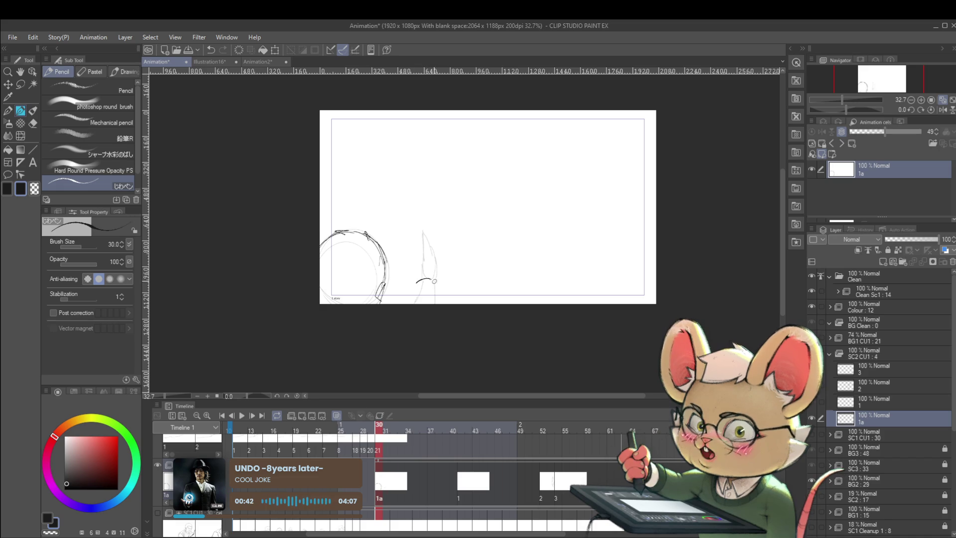
drag(420, 284, 437, 282)
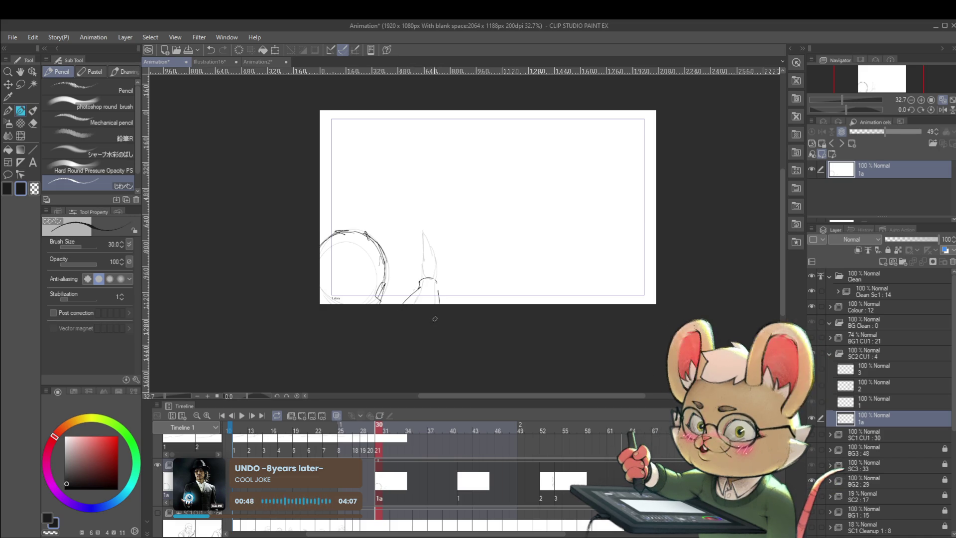
drag(439, 302, 438, 290)
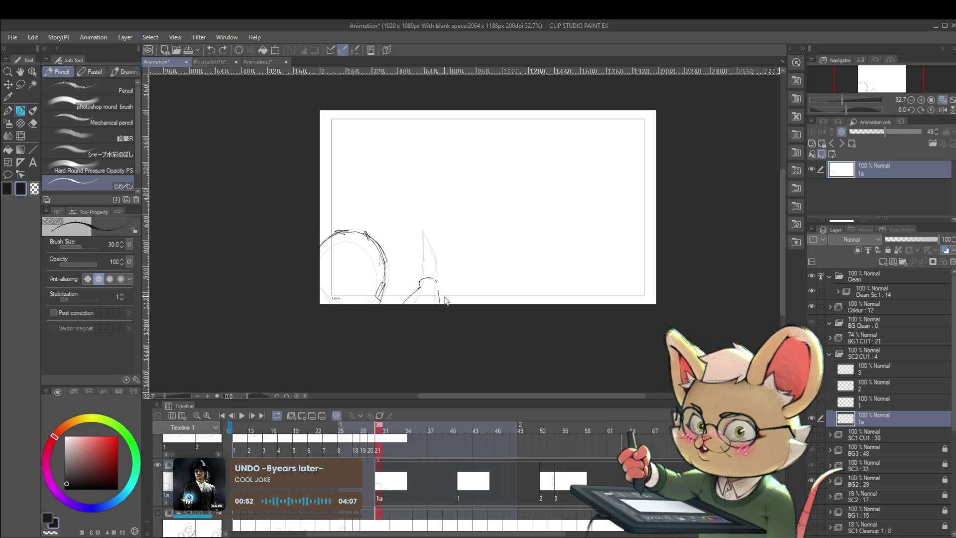
key(ctrl+z)
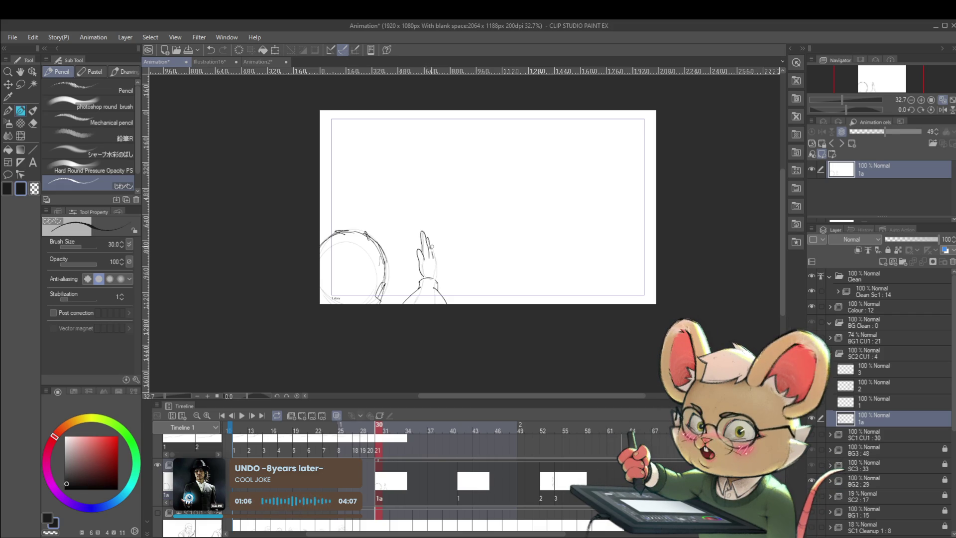
Step: Zoom the canvas to 38.6% and add new cel 1b at frame 32
scroll(426, 246, down, 2)
scroll(425, 248, down, 2)
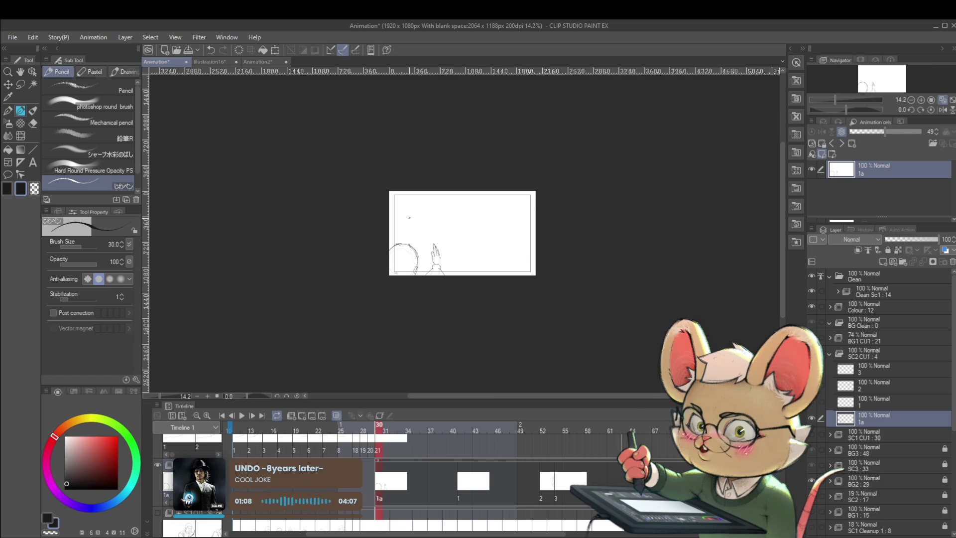
scroll(428, 256, up, 4)
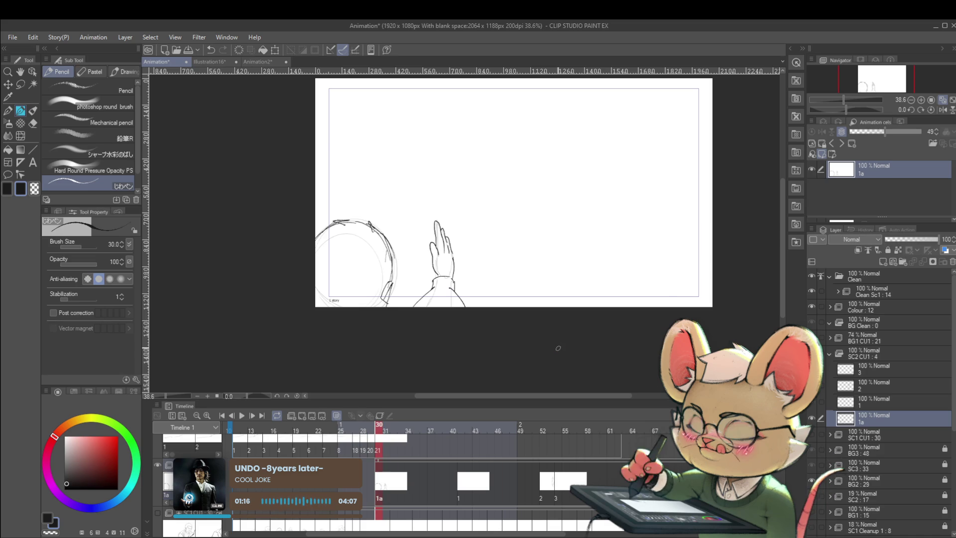
key(Right)
key(Right)
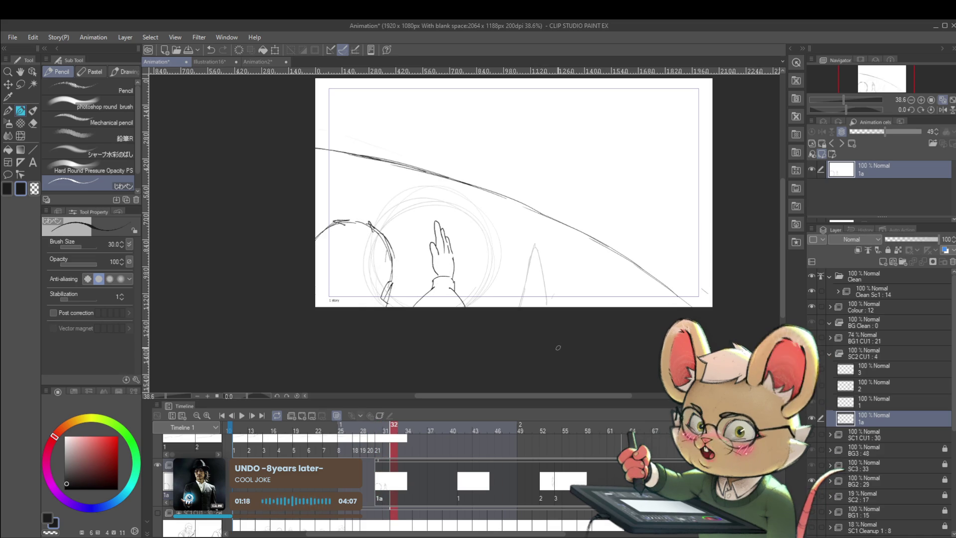
key(ctrl+shift+n)
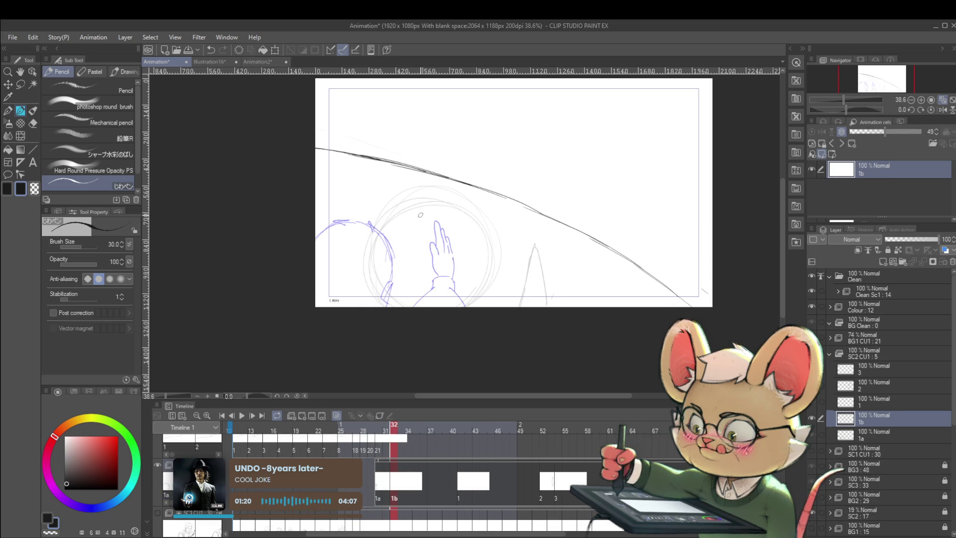
Step: Compare later frames, trace the circle's left edge and top arc darker, then return to frame 32
key(Right)
key(Right)
key(Right)
key(Right)
key(Right)
key(Right)
key(Left)
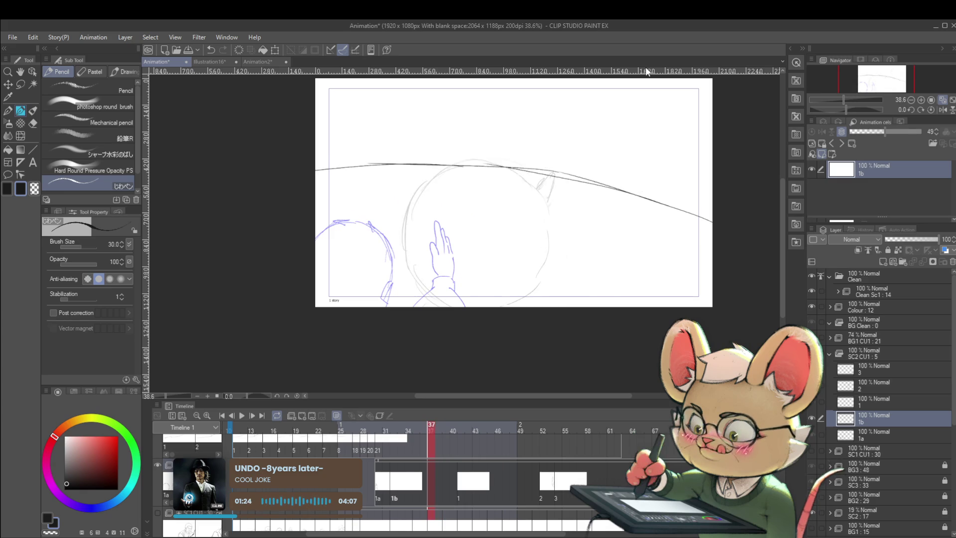
key(Left)
key(Right)
key(Right)
key(Left)
key(Right)
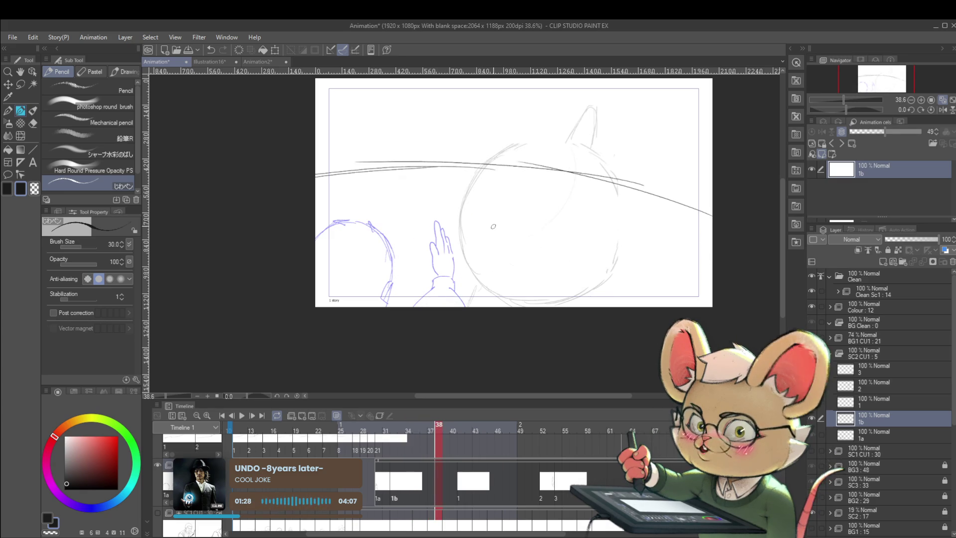
mouse_move(461, 252)
mouse_down()
mouse_move(468, 192)
mouse_move(464, 215)
mouse_up()
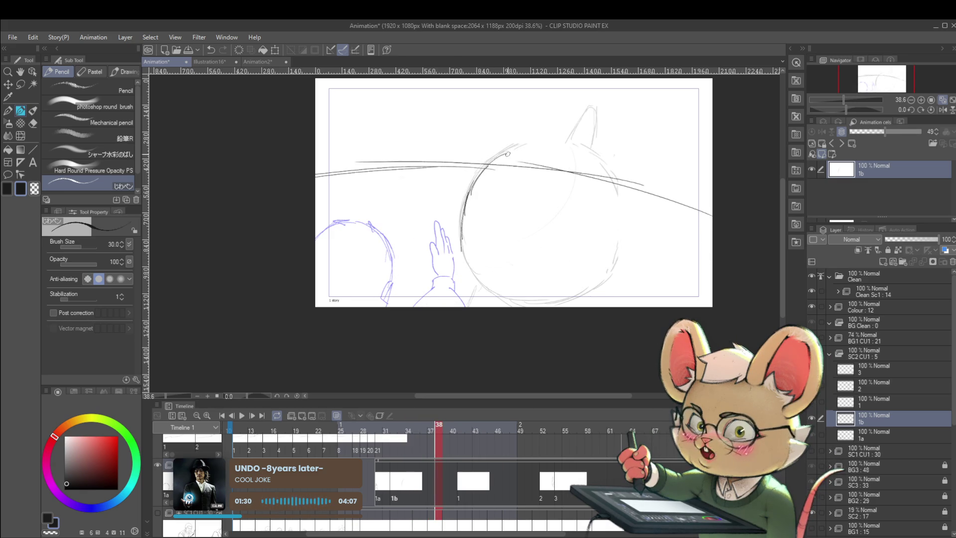
drag(529, 146, 555, 145)
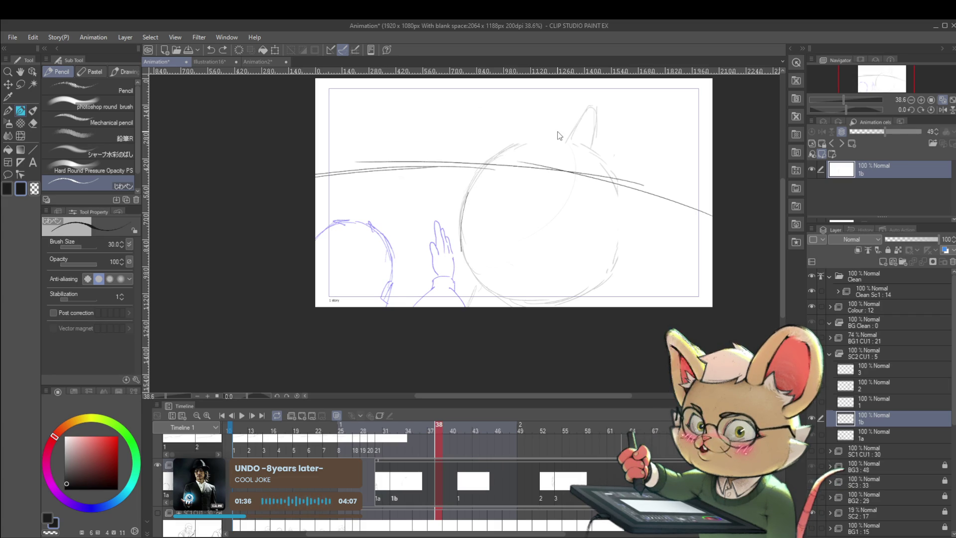
click(393, 498)
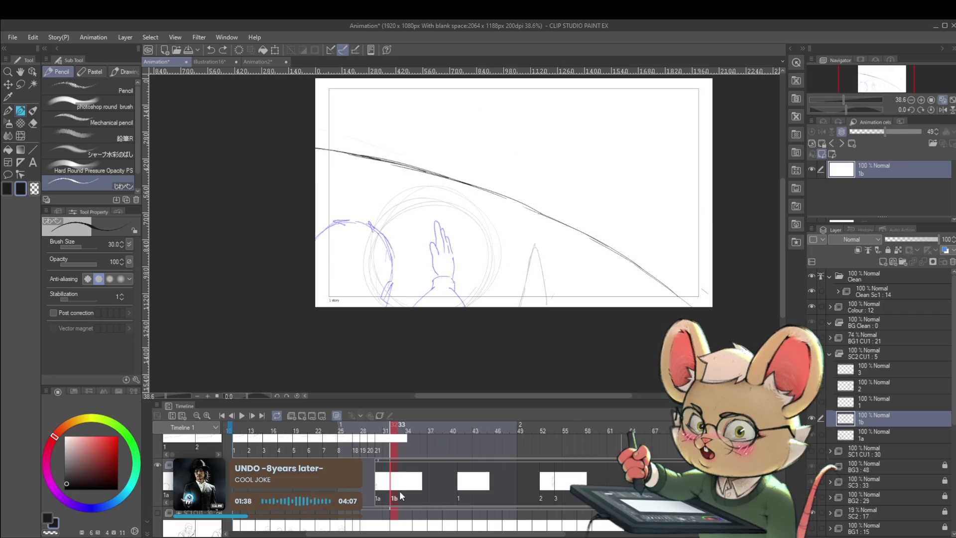
Step: Flip between frames 32, 33 and 34 to compare the drawings
key(Right)
key(Right)
key(Left)
key(Right)
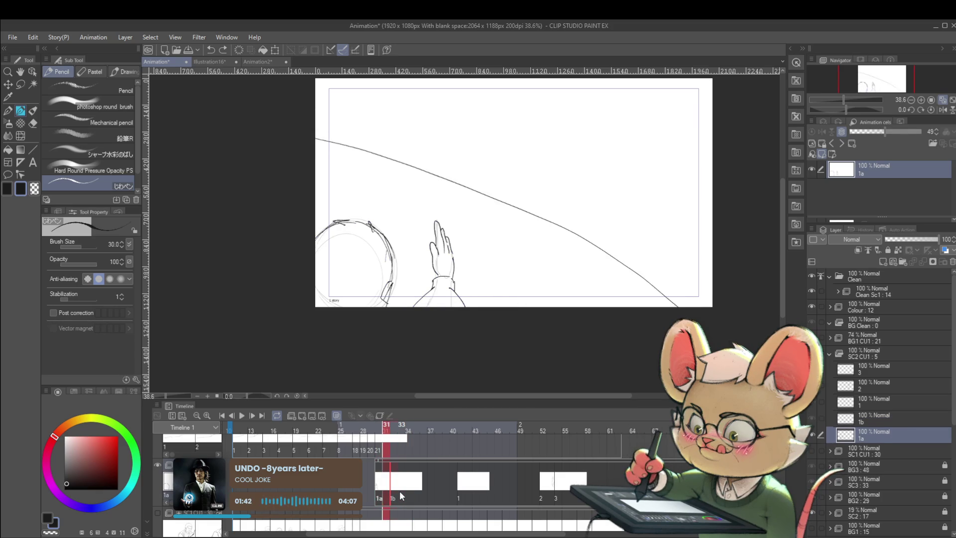
key(Left)
key(Right)
key(Left)
key(Left)
key(Right)
Step: Redo cels 1c–1f, Layers 19, 20 and 22, and the strokes on cels 2 and 3
key(ctrl+y)
key(ctrl+y)
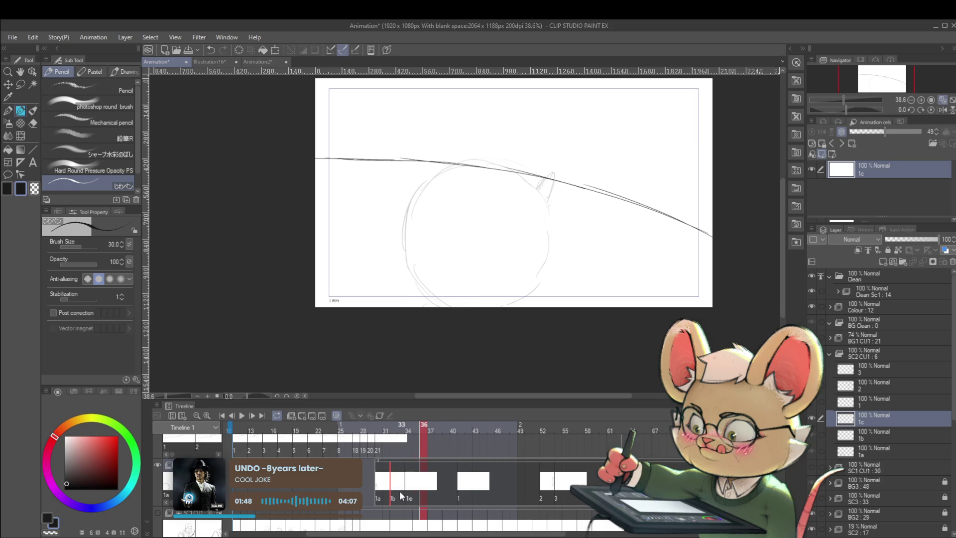
key(ctrl+y)
key(ctrl+y)
key(ctrl+y)
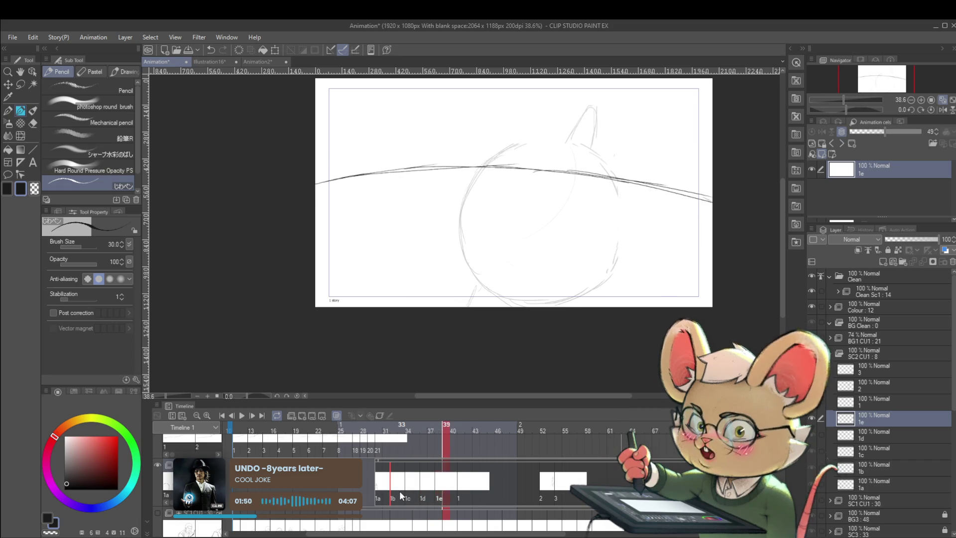
key(ctrl+y)
key(ctrl+y)
key(ctrl+y)
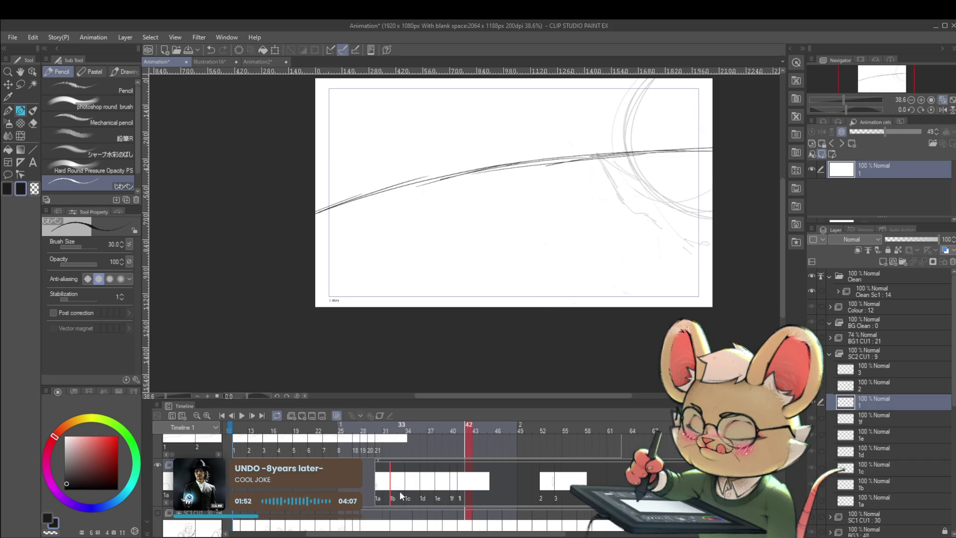
key(ctrl+y)
key(ctrl+y)
key(ctrl+y)
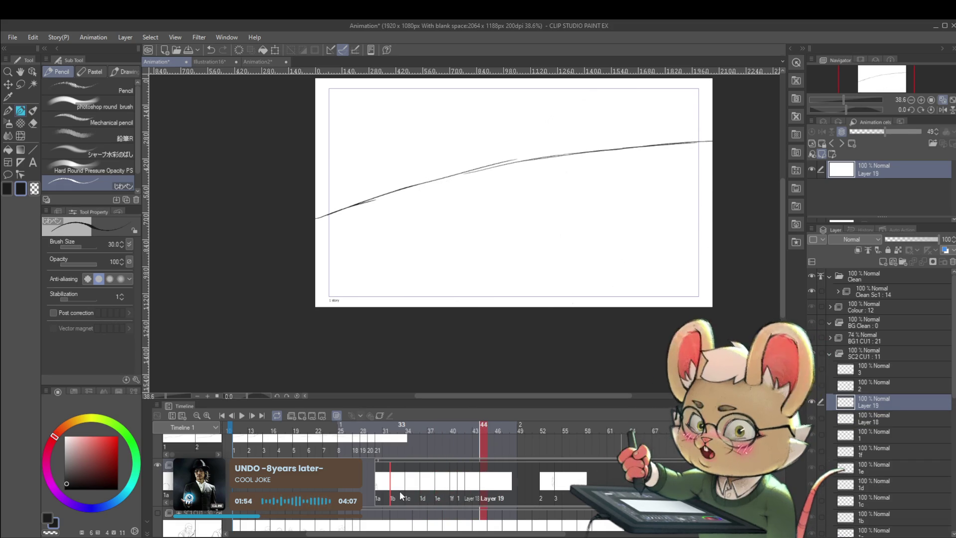
key(ctrl+y)
key(ctrl+y)
key(ctrl+y)
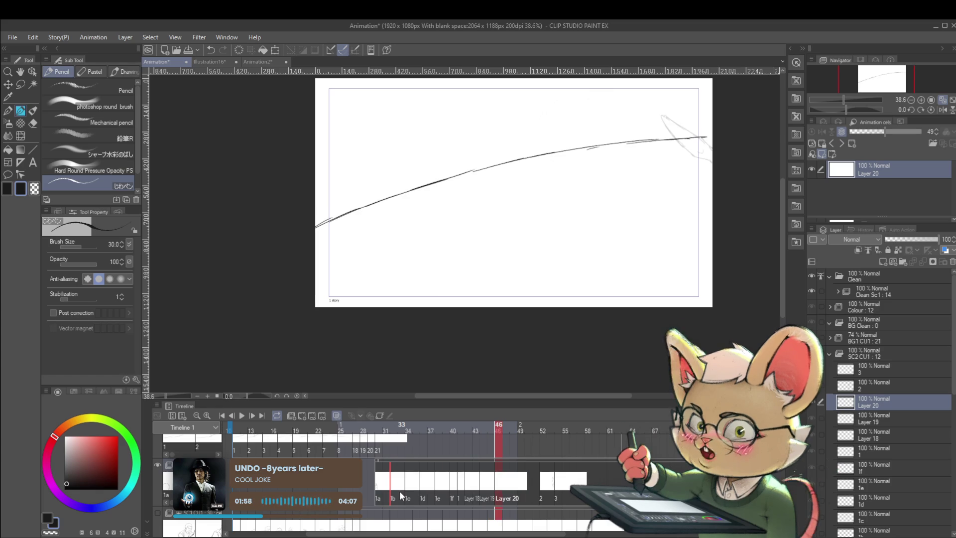
key(ctrl+y)
key(ctrl+y)
key(ctrl+y)
key(ctrl+y)
key(ctrl+y)
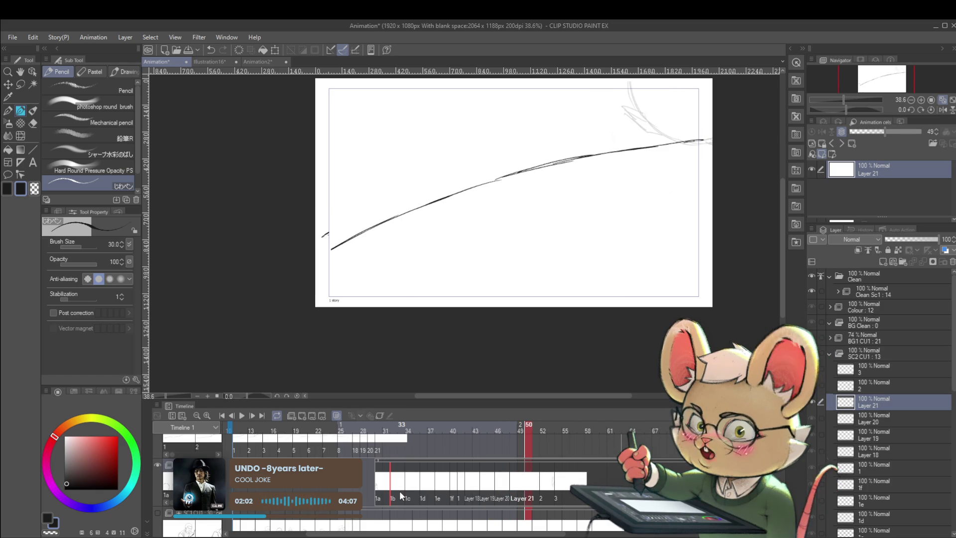
key(ctrl+y)
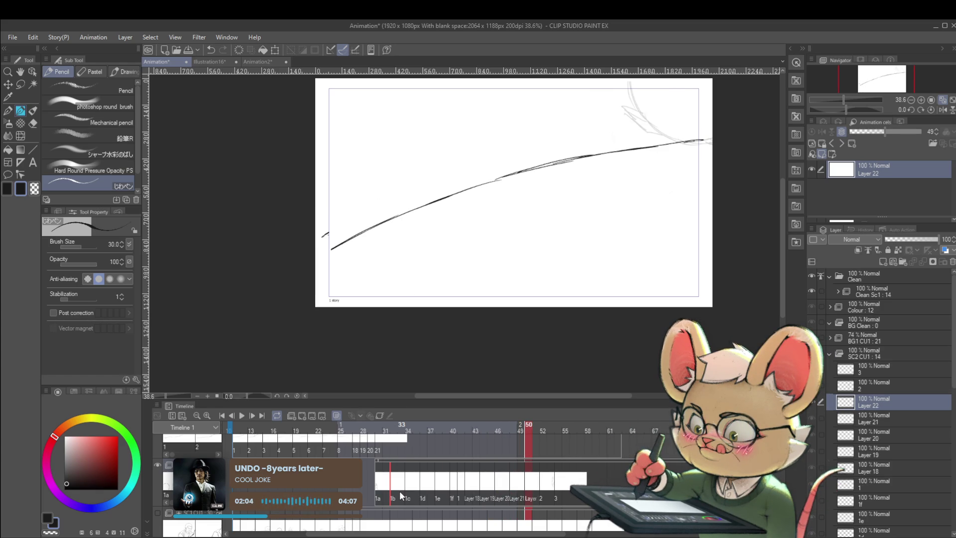
key(ctrl+y)
key(ctrl+y)
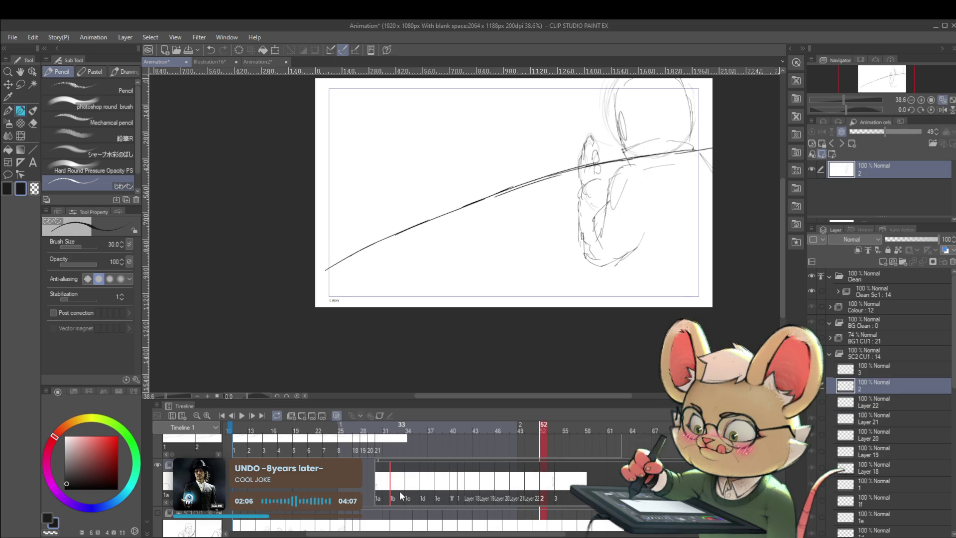
key(ctrl+y)
key(ctrl+y)
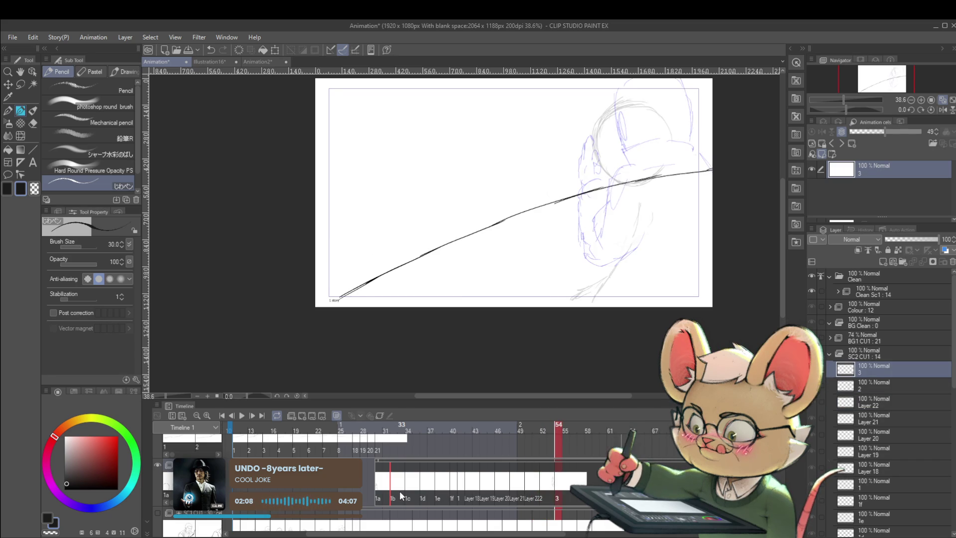
Step: Toggle redo and undo to restore cel 4 and compare frames 54 and 56
key(ctrl+y)
key(ctrl+y)
key(ctrl+z)
key(ctrl+y)
key(ctrl+z)
key(ctrl+y)
key(ctrl+z)
key(ctrl+y)
key(ctrl+z)
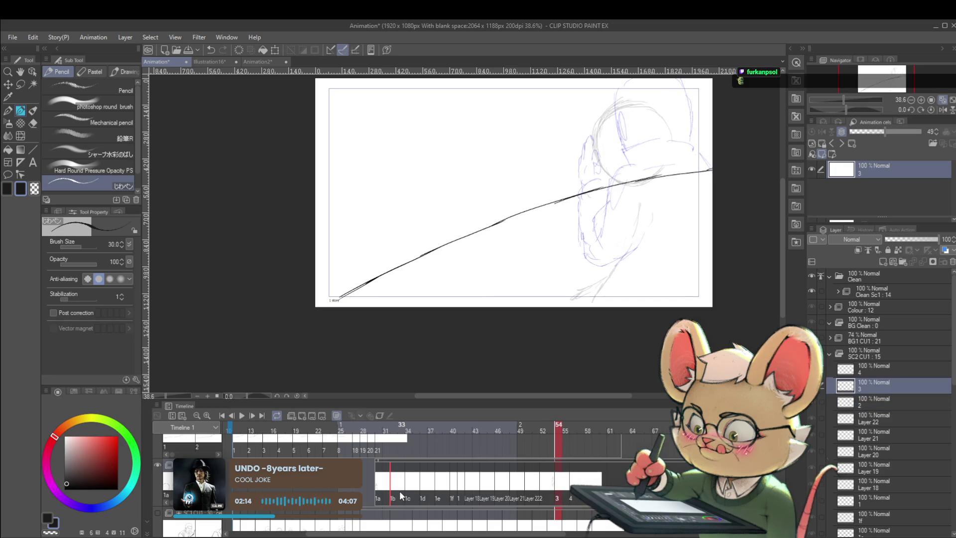
Step: Insert a new blank cel 4a after cel 4 at frame 56
key(Right)
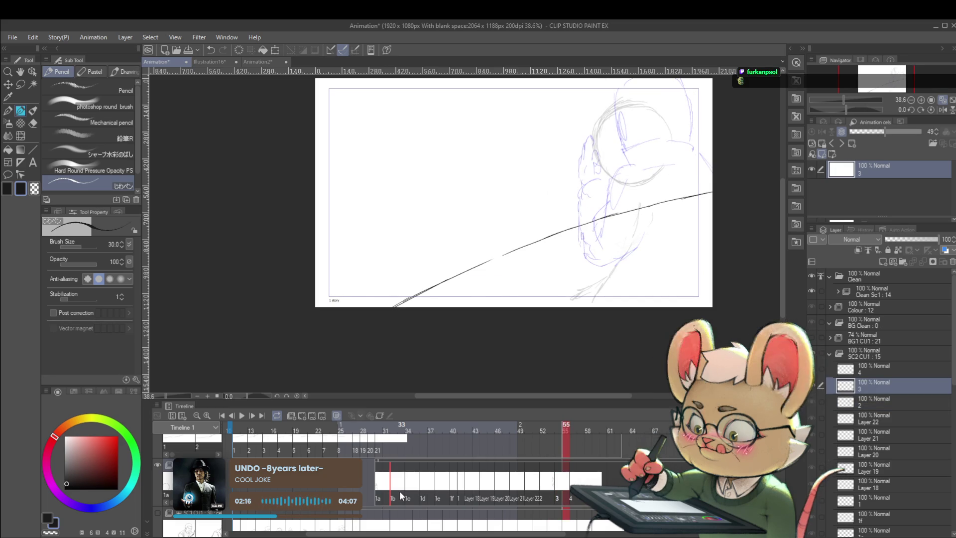
key(Right)
key(Right)
key(Right)
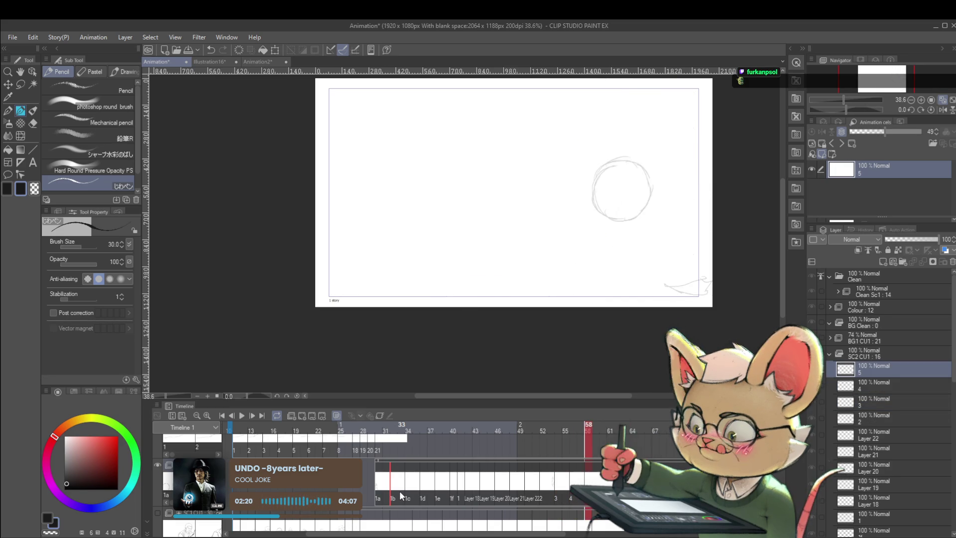
key(Left)
key(Left)
key(Right)
key(Left)
key(Right)
key(ctrl+shift+alt+n)
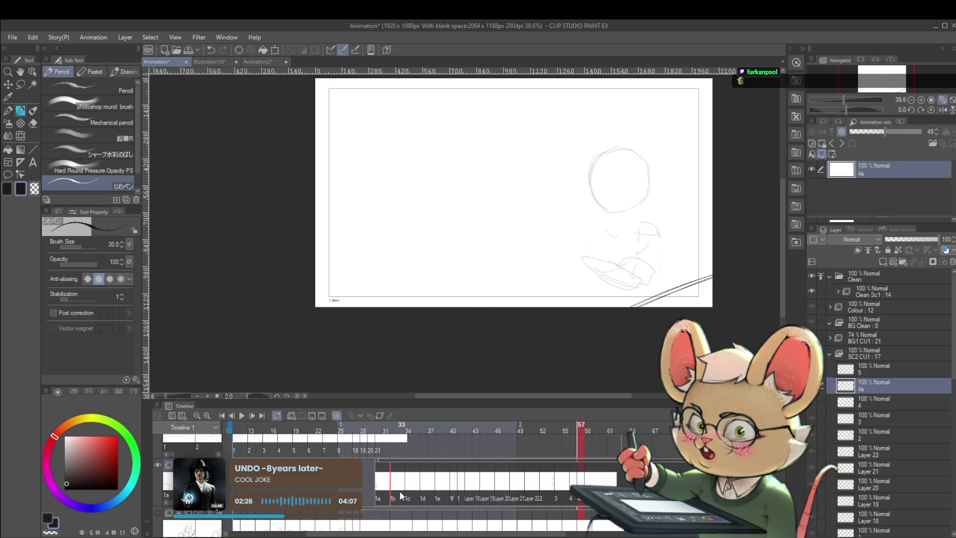
Step: Step through frames 58–62 and back through 31–49, then play the animation
key(Right)
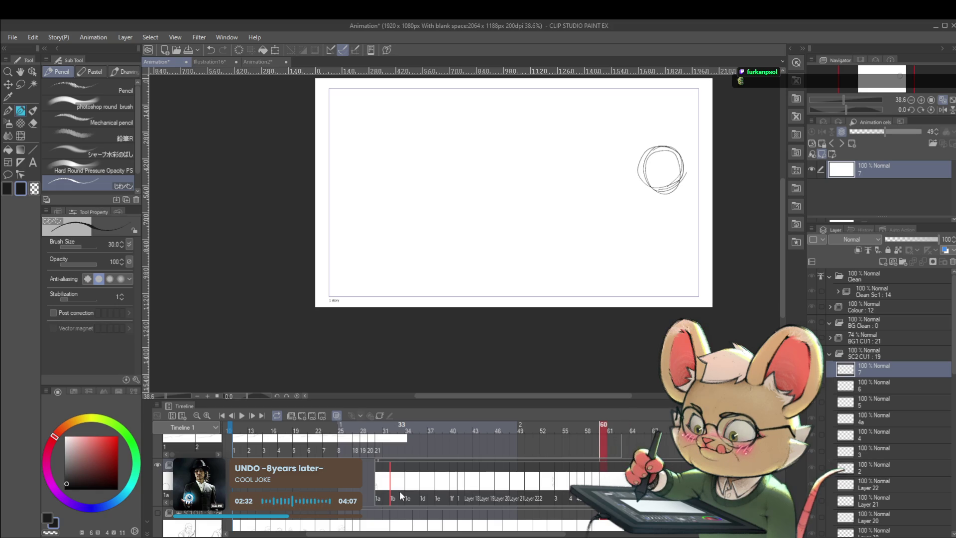
key(Right)
key(Right)
key(Left)
key(Right)
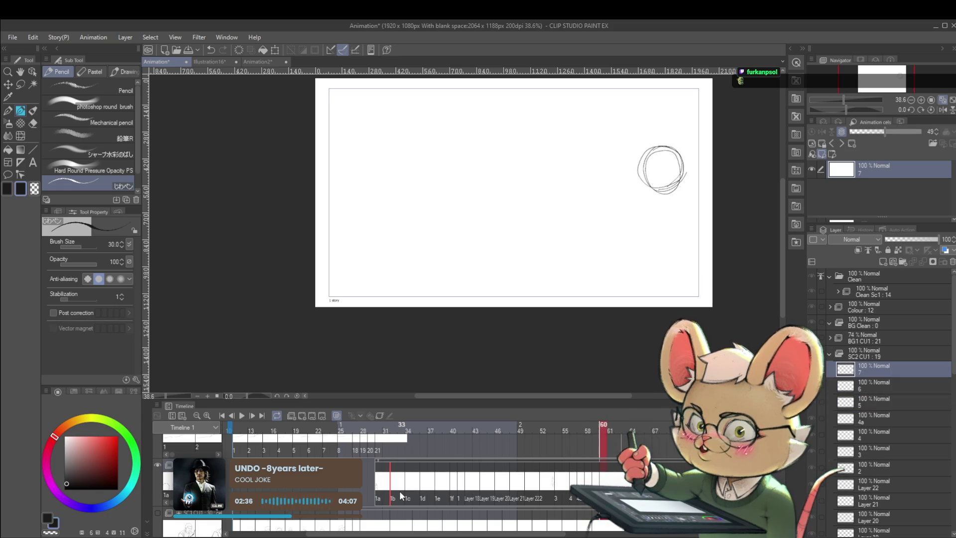
key(Left)
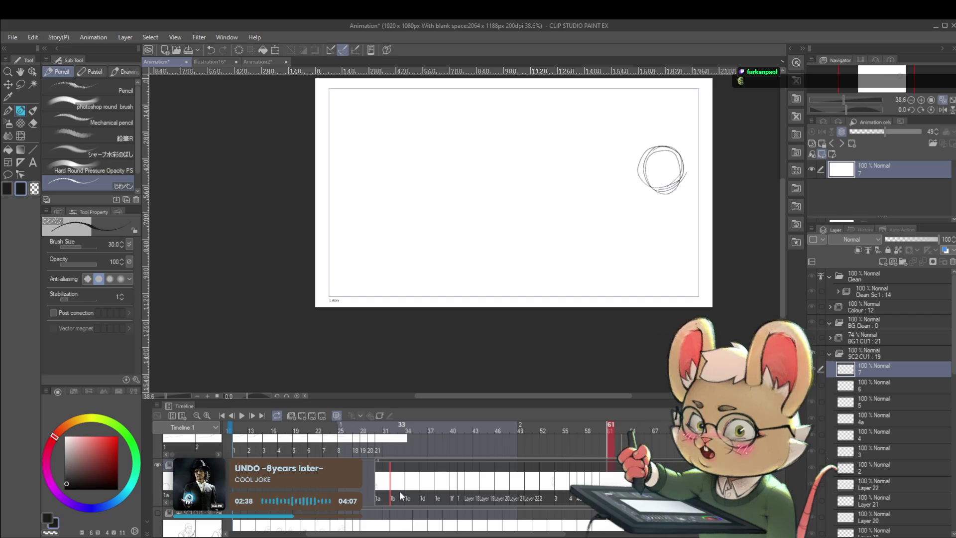
key(Left)
key(Left)
key(Left)
key(Left)
key(Left)
key(Left)
key(Left)
key(Left)
key(Left)
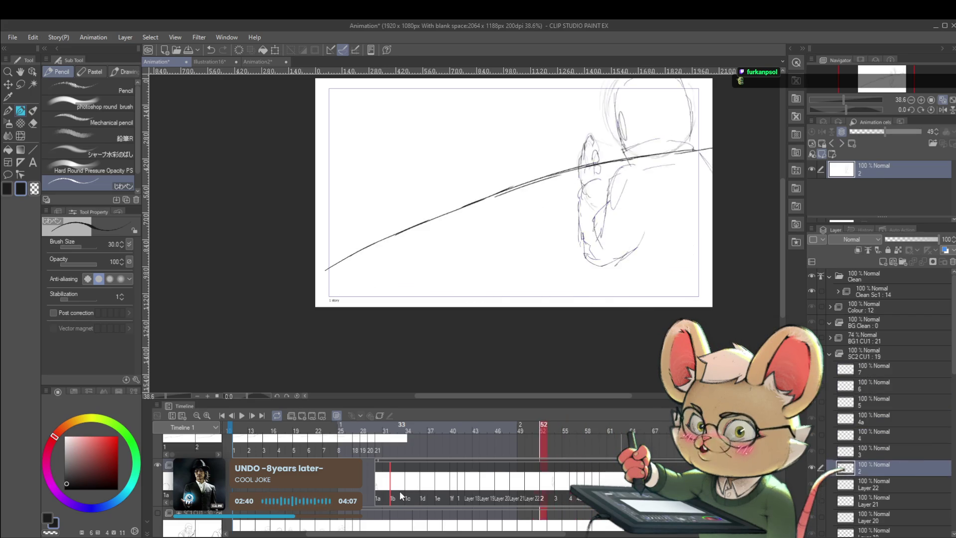
key(Left)
key(Left)
key(Left)
key(Left)
key(Left)
key(Left)
key(Left)
key(Left)
key(Left)
key(Left)
key(Left)
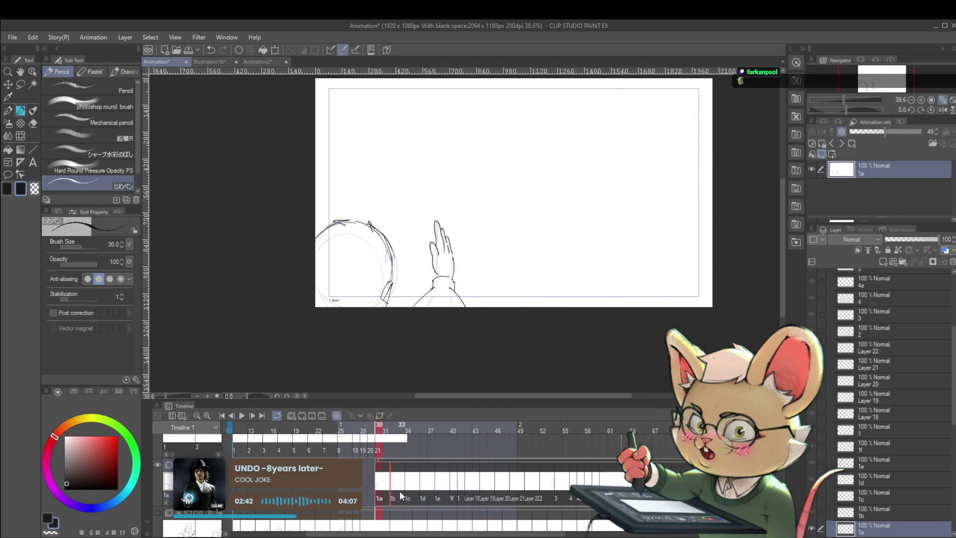
key(Right)
key(Right)
key(Right)
key(Right)
key(Right)
key(Right)
key(Right)
key(Right)
key(Right)
key(Right)
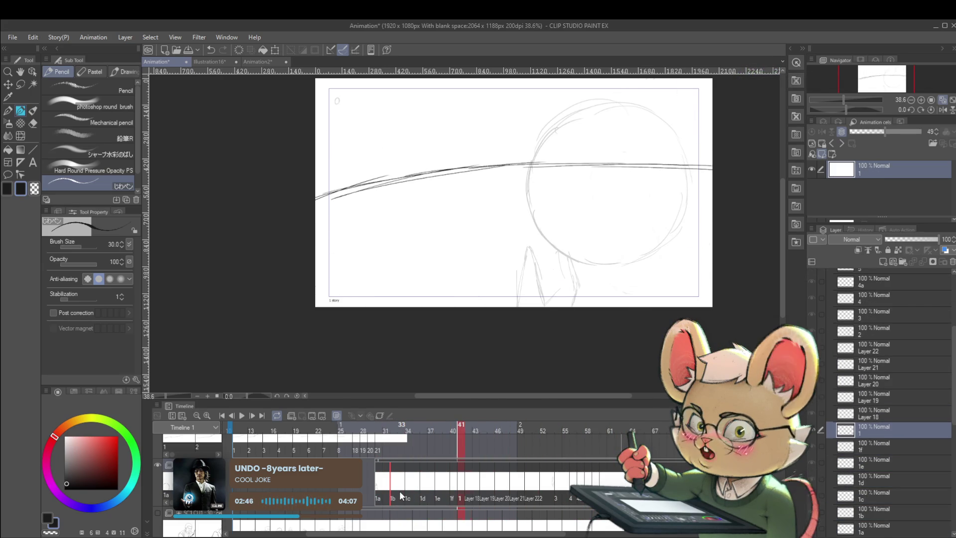
key(Right)
key(Right)
key(Right)
key(Right)
key(Right)
key(Right)
key(Right)
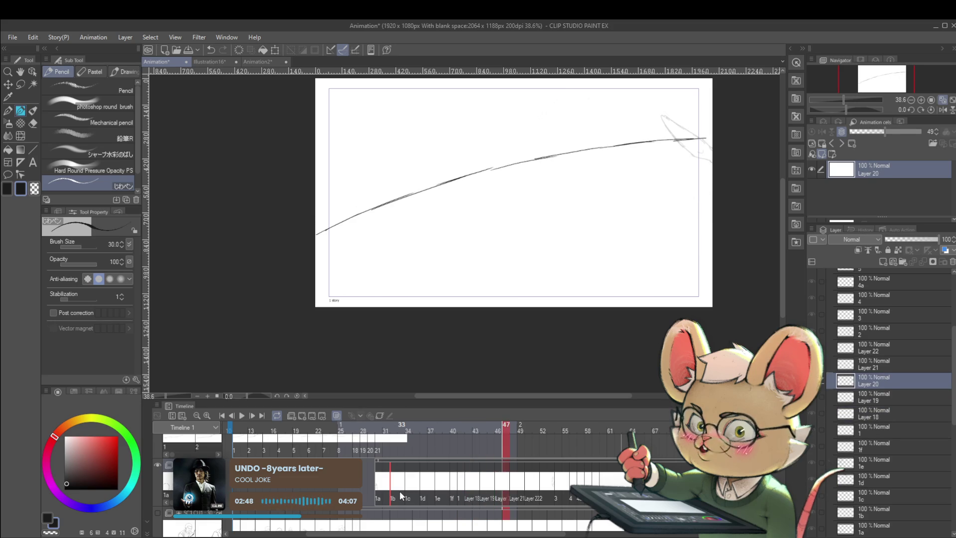
key(Right)
key(Right)
key(Right)
key(Right)
key(Right)
key(Right)
key(Right)
key(Right)
key(Right)
key(Right)
key(Right)
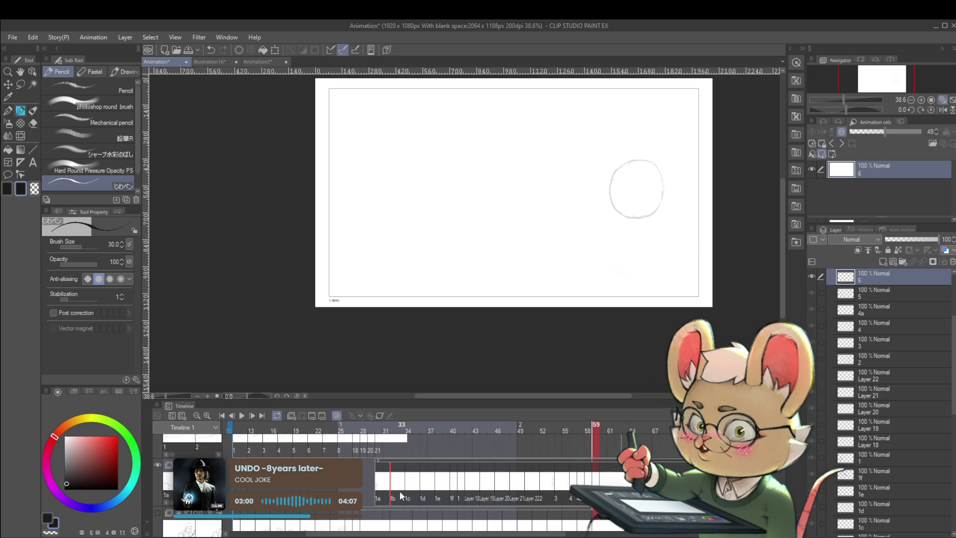
click(239, 418)
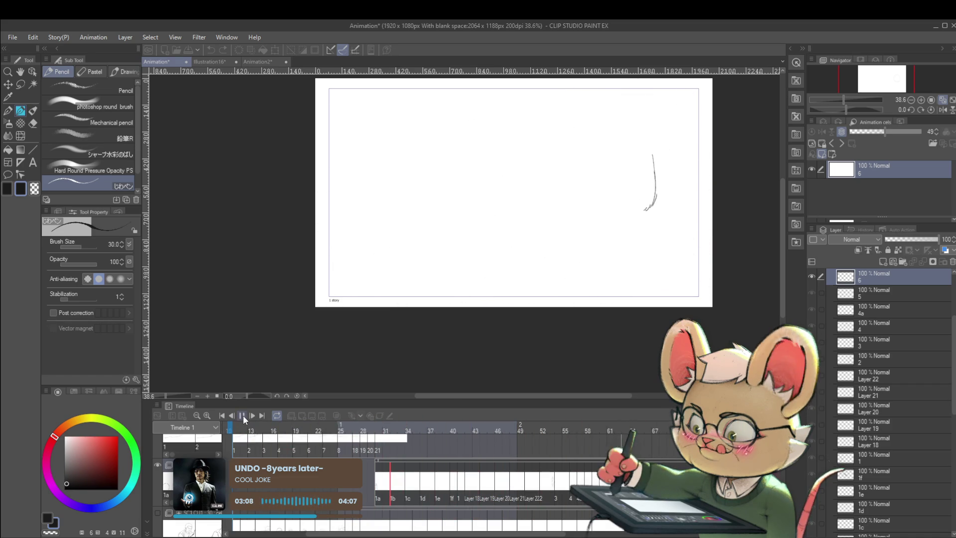
Step: Stop playback and step from cel 1b through cel 1c to cel 1d at frame 36
click(243, 415)
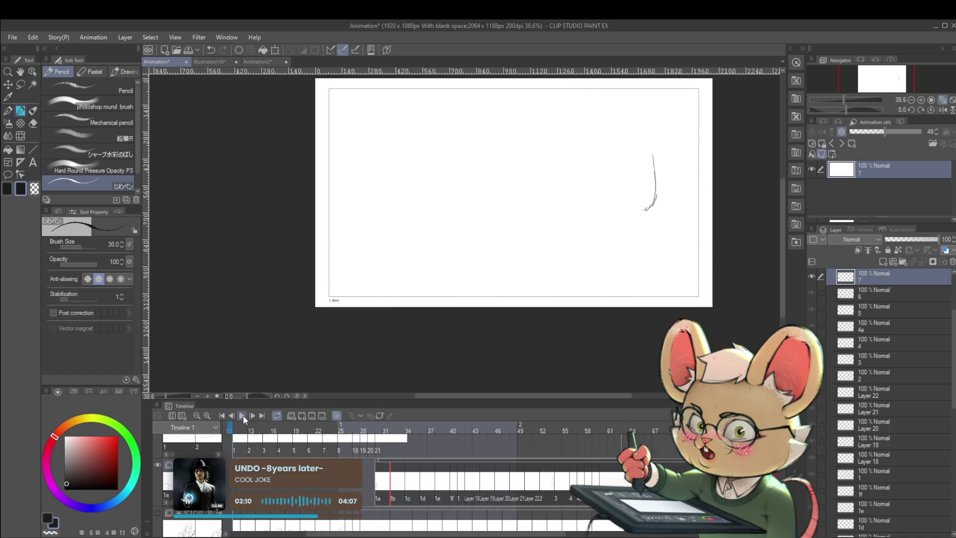
click(394, 498)
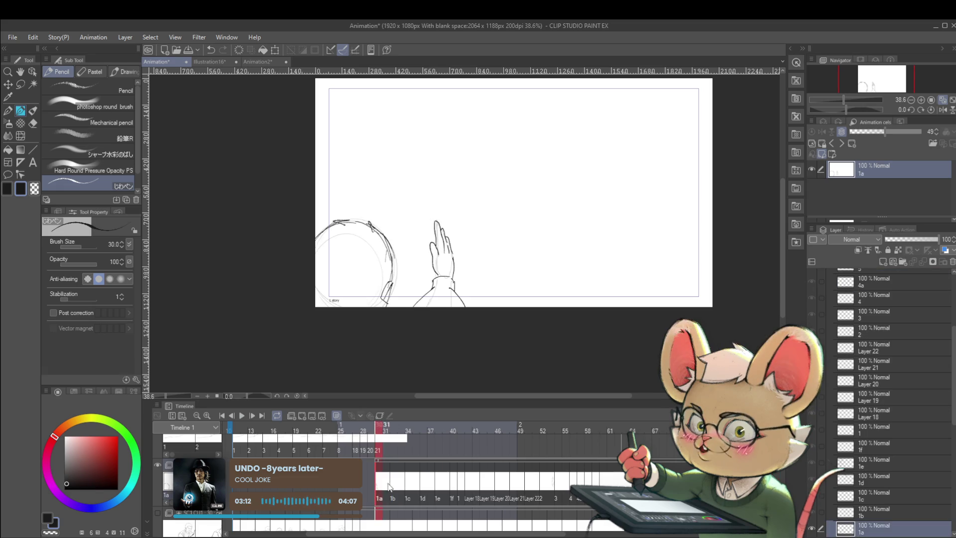
key(Right)
key(Right)
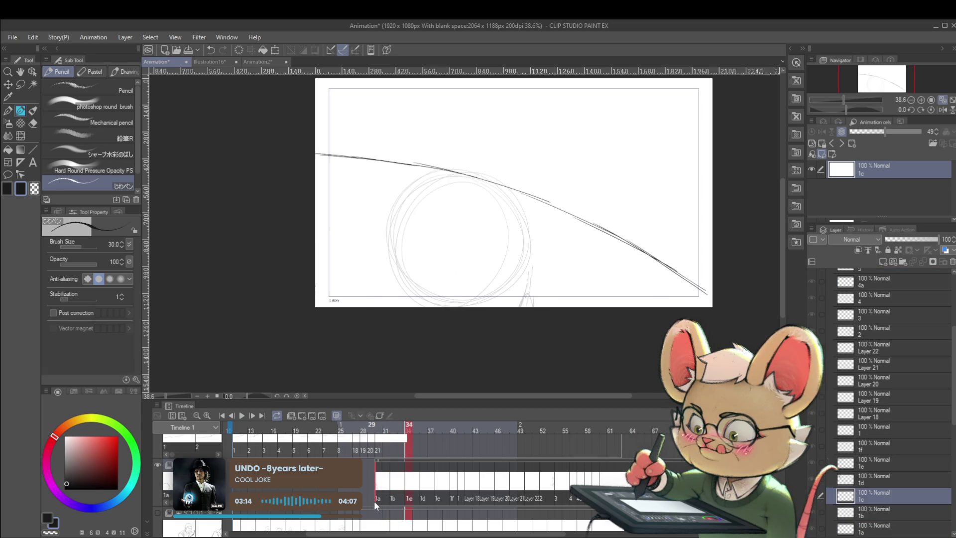
key(Right)
key(Right)
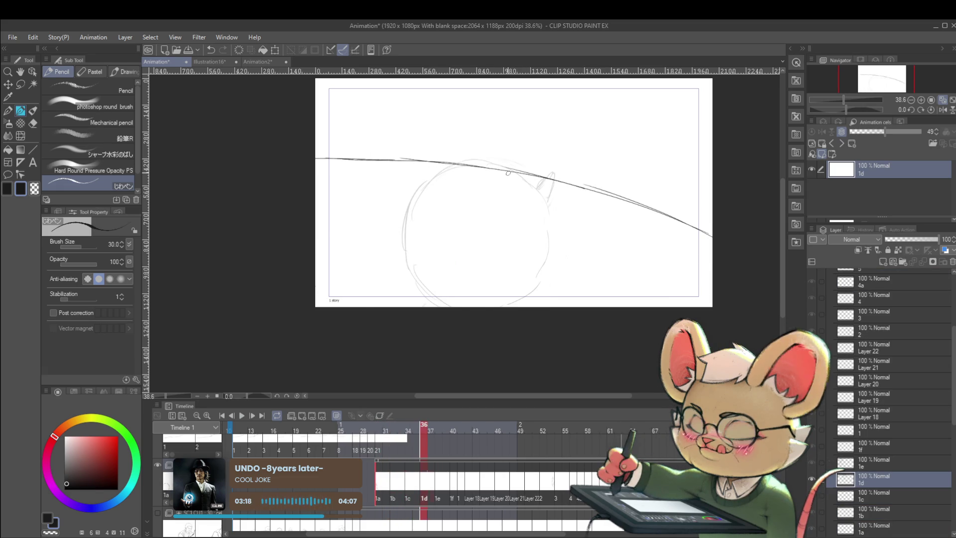
Step: Retrace the circle's left and lower-right edges on cel 1d, undoing a stray mark
mouse_move(405, 260)
mouse_down()
mouse_move(407, 217)
mouse_move(476, 160)
mouse_move(542, 201)
mouse_up()
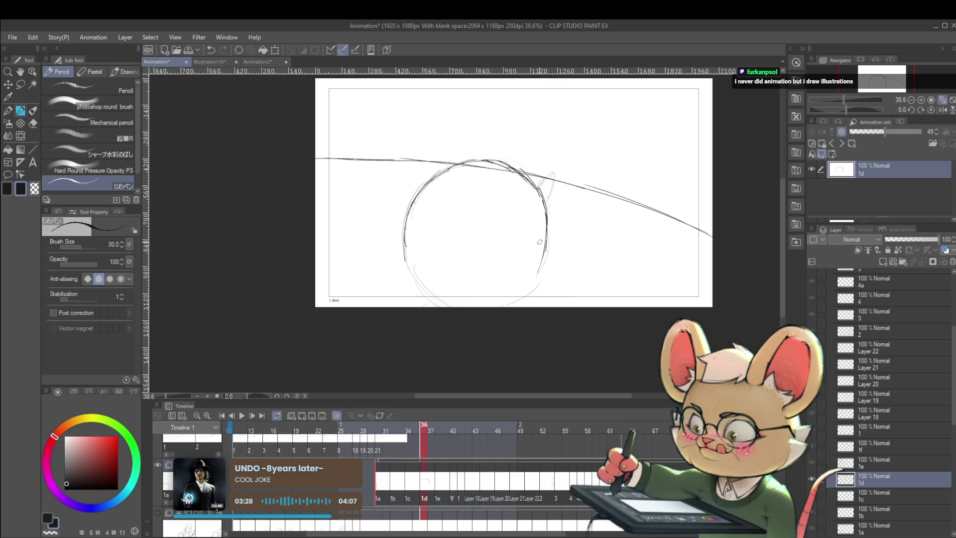
drag(546, 249, 535, 277)
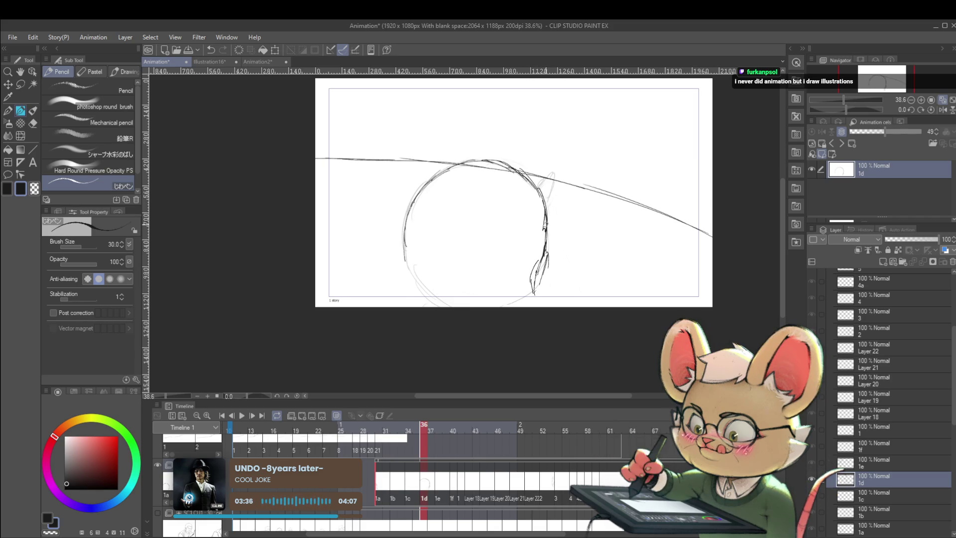
key(ctrl+z)
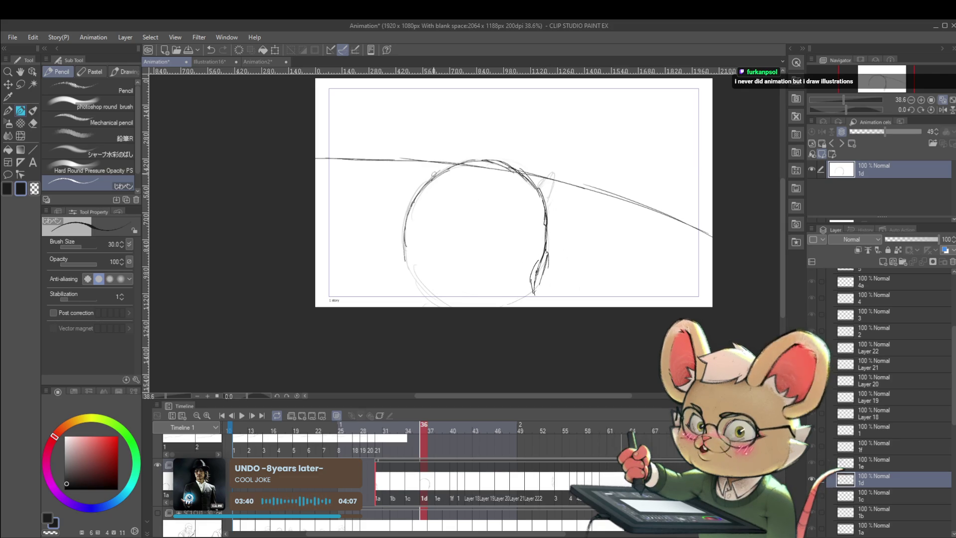
drag(425, 185, 404, 255)
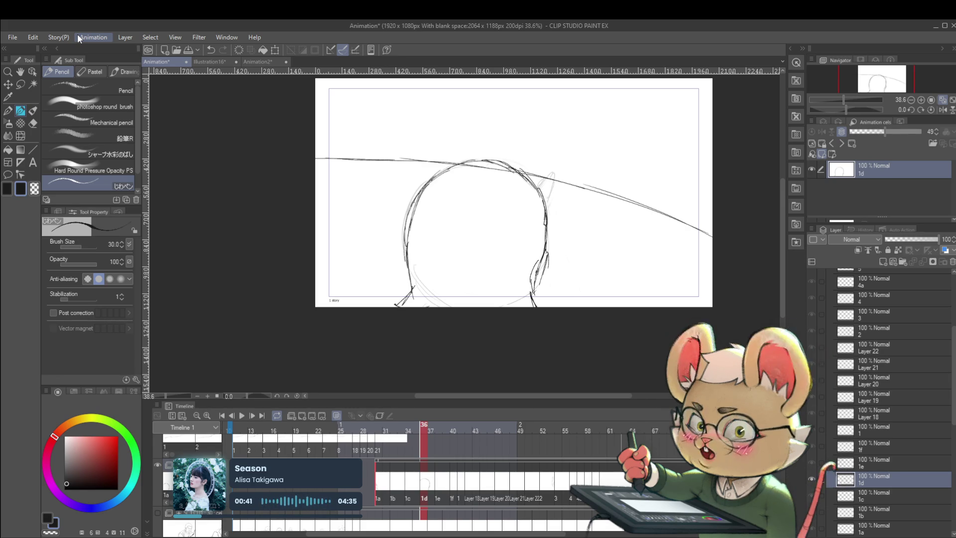
Step: Mirror the canvas to compare cels 1c and 1d at frames 35 and 36, then unmirror
click(942, 110)
drag(562, 196, 633, 251)
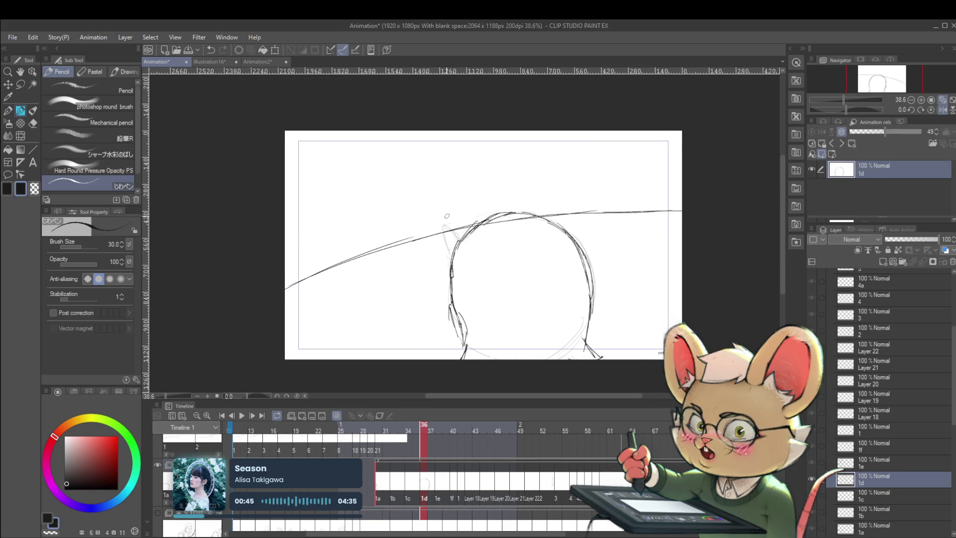
scroll(451, 215, up, 2)
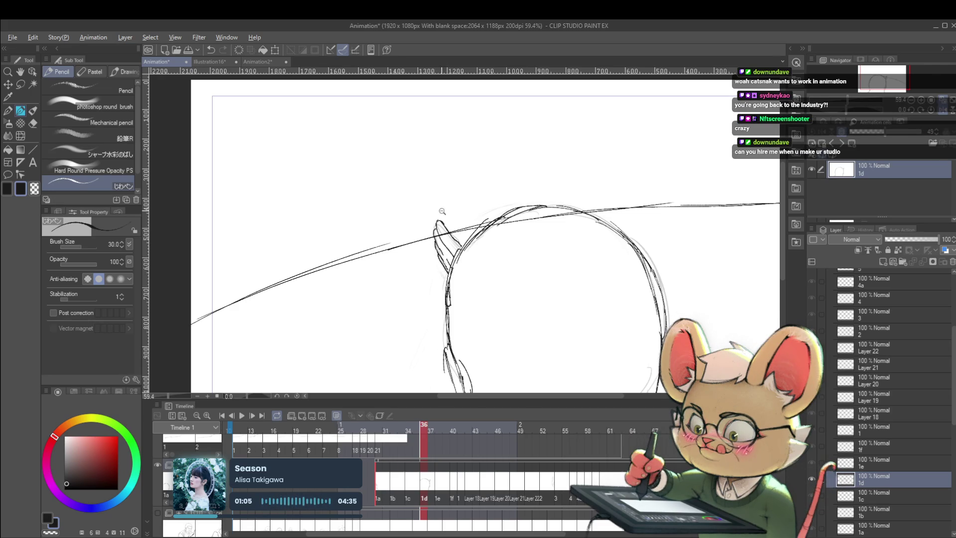
scroll(437, 217, down, 4)
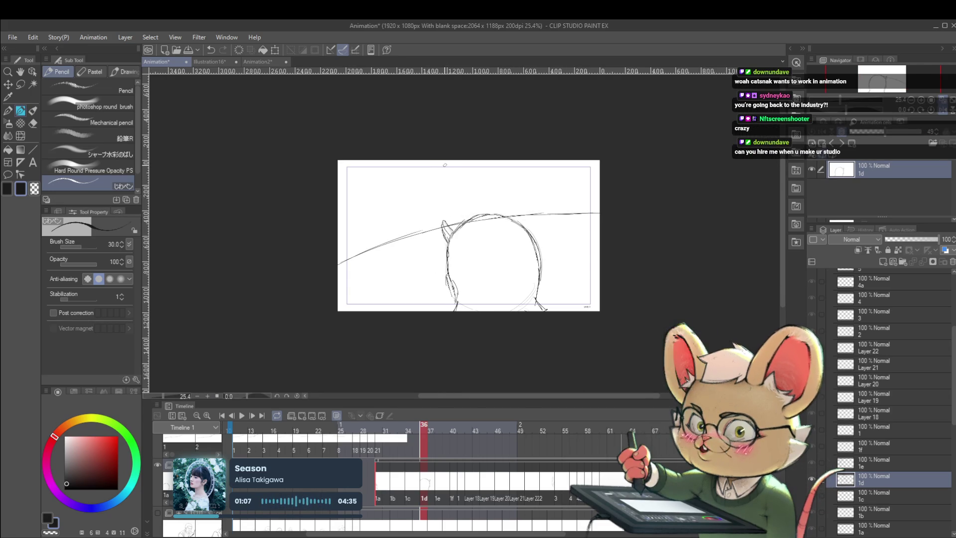
key(Left)
key(Right)
key(Left)
key(Right)
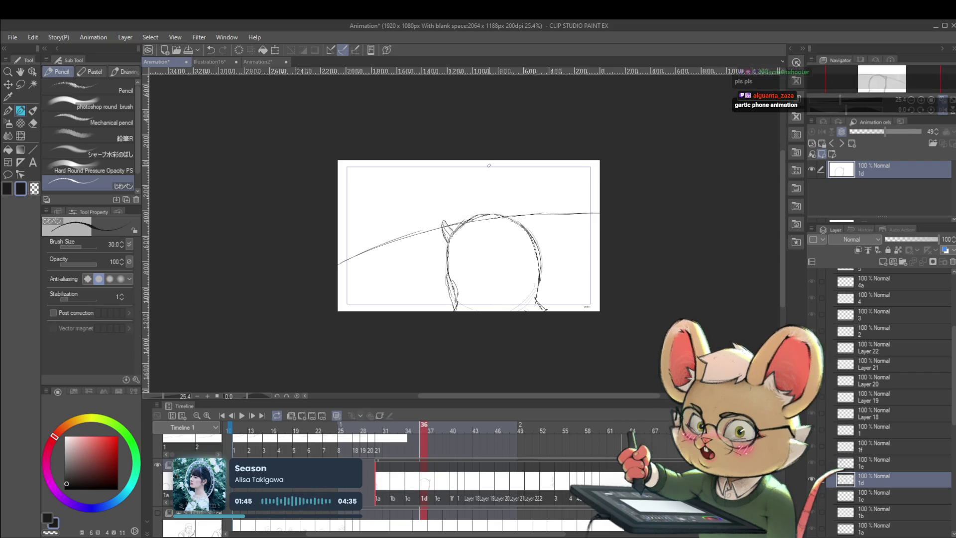
click(943, 109)
Step: Step back to cel 1a, play the animation, and stop on cel 7's crouching figure
drag(520, 295, 548, 267)
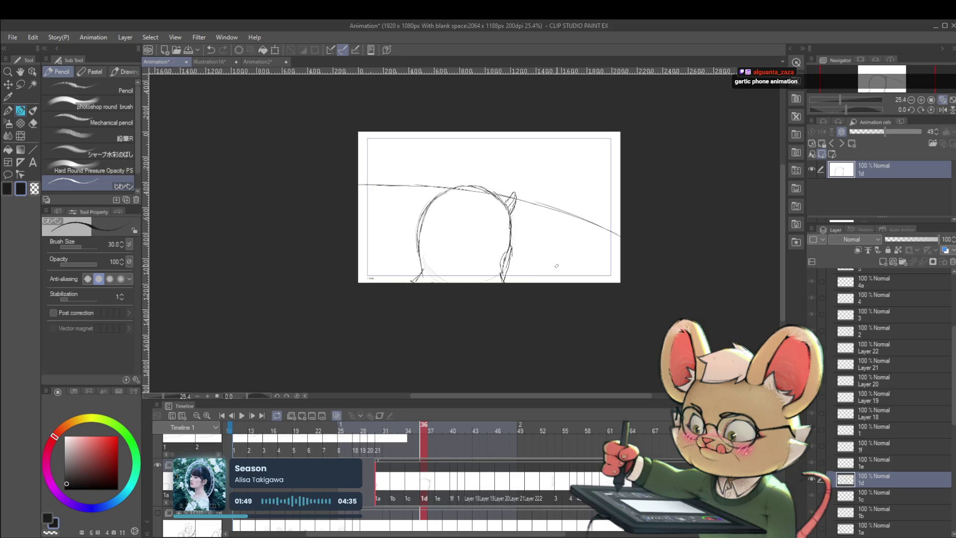
key(Right)
key(Left)
key(Left)
key(Left)
key(Left)
key(Left)
key(Left)
key(Left)
key(Left)
key(Left)
key(Right)
key(Right)
key(Right)
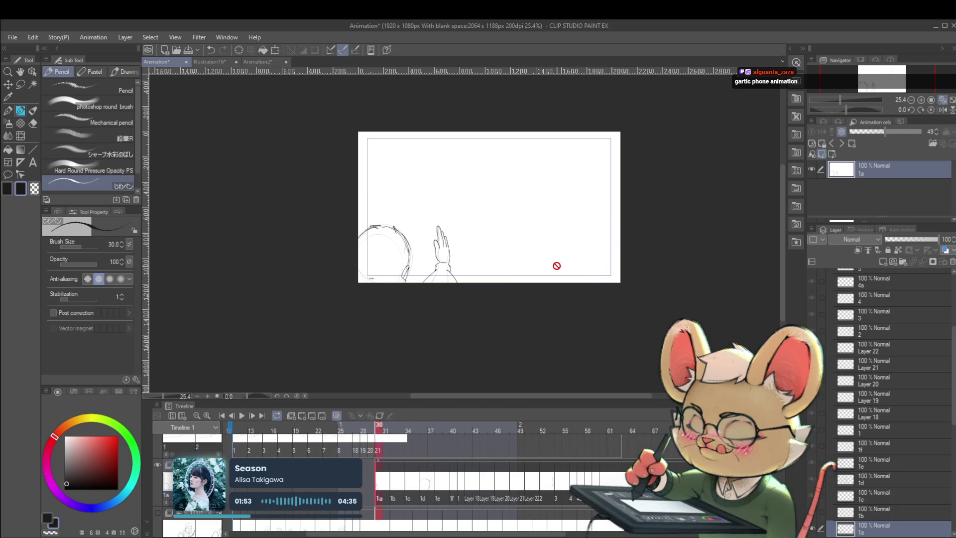
key(Left)
key(Left)
key(Right)
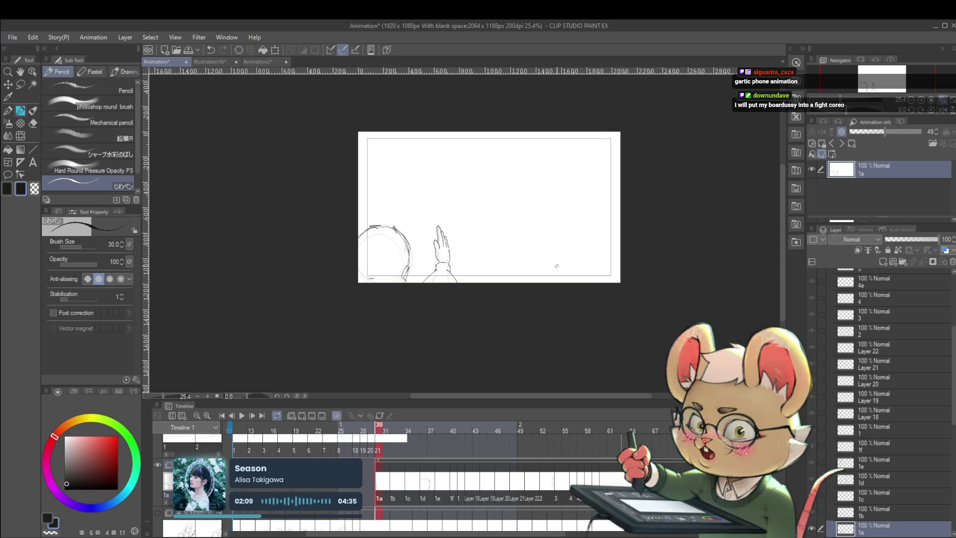
key(Return)
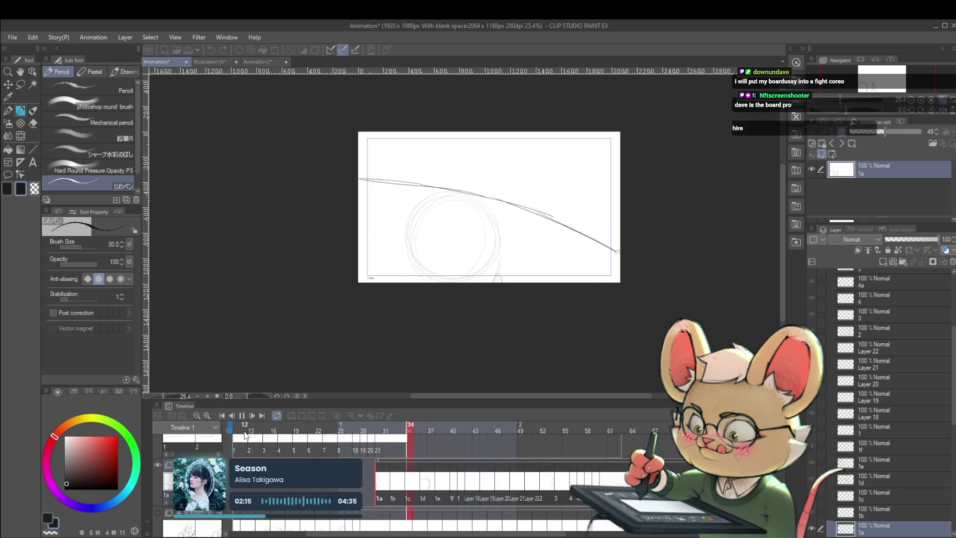
click(242, 415)
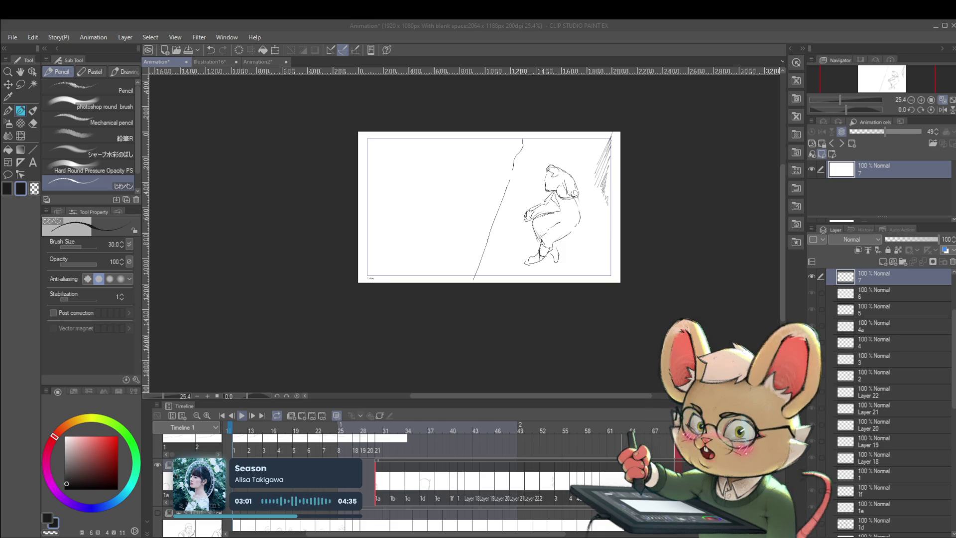
Step: Play the animation with the view flipped horizontally and pause it at frame 41
click(241, 415)
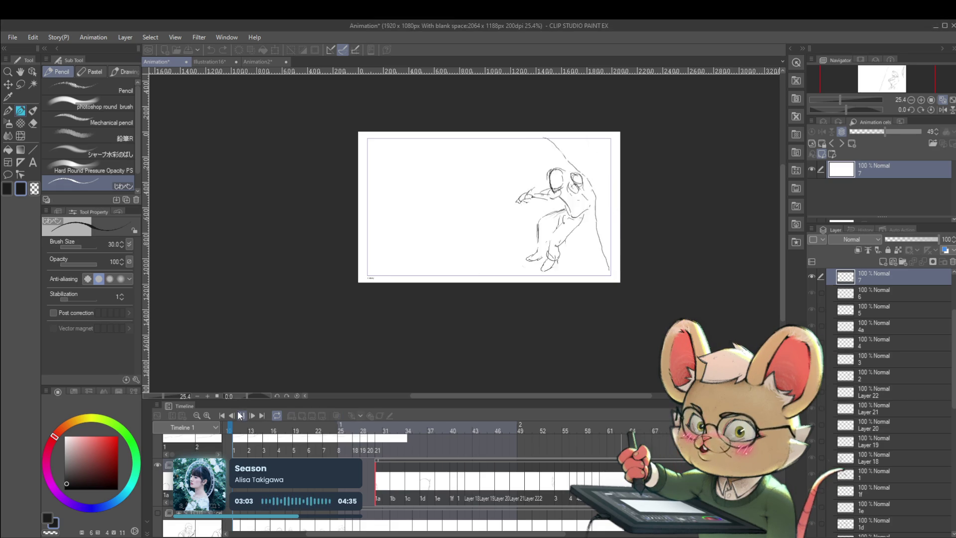
click(925, 107)
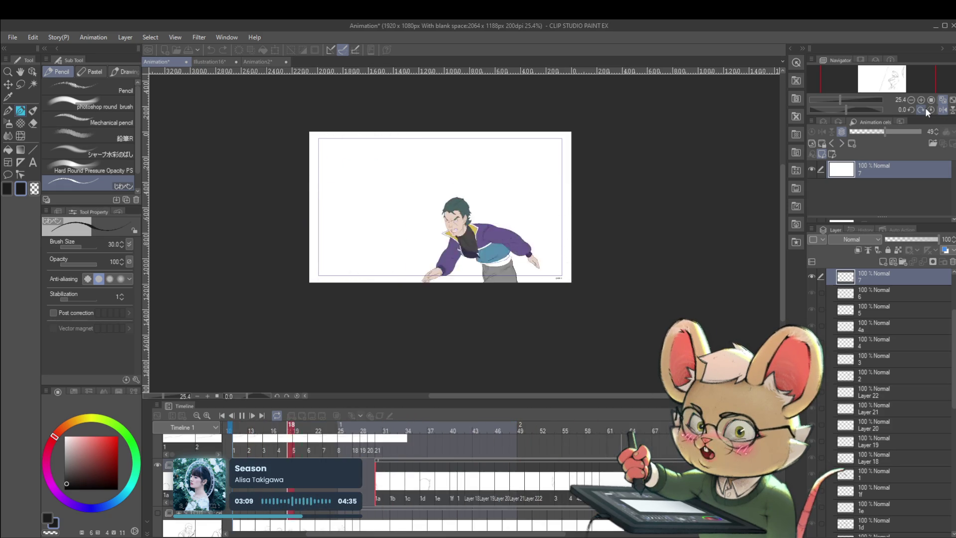
click(240, 417)
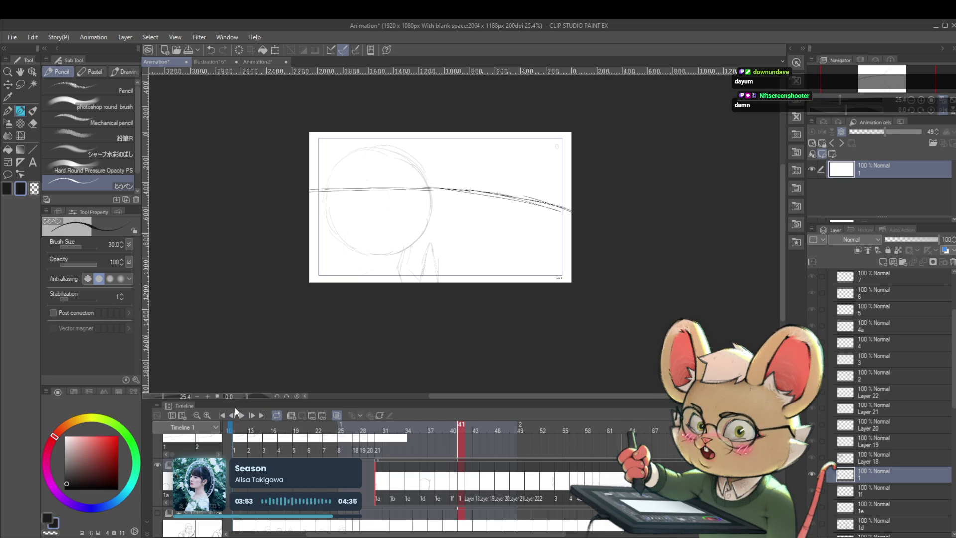
Step: Unflip the canvas view with H, replay the animation and pause at blank frame 29
drag(427, 318, 461, 333)
scroll(461, 333, up, 3)
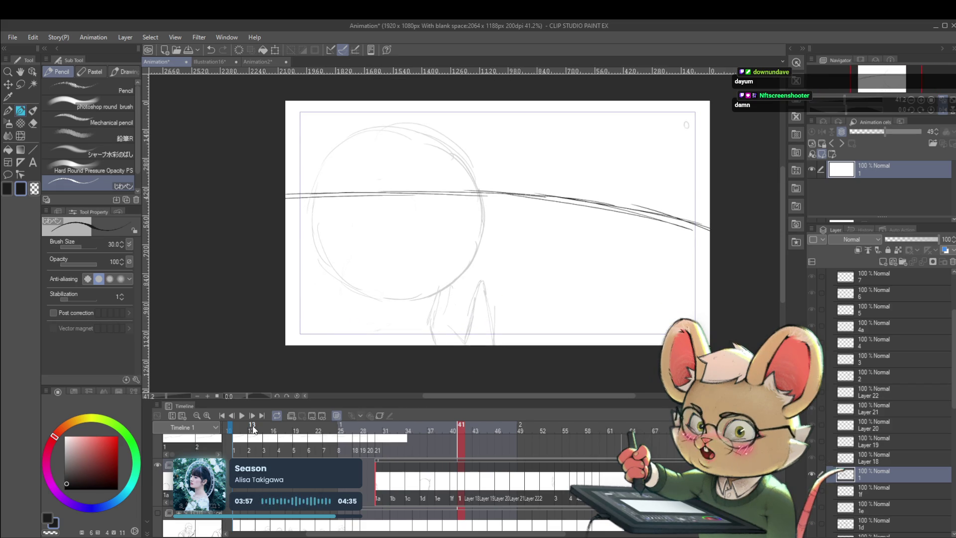
key(h)
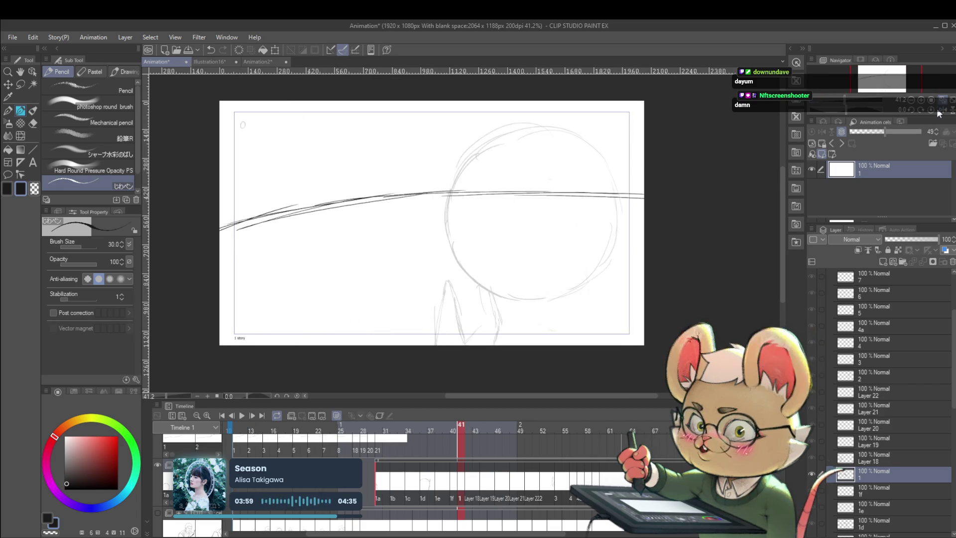
click(241, 416)
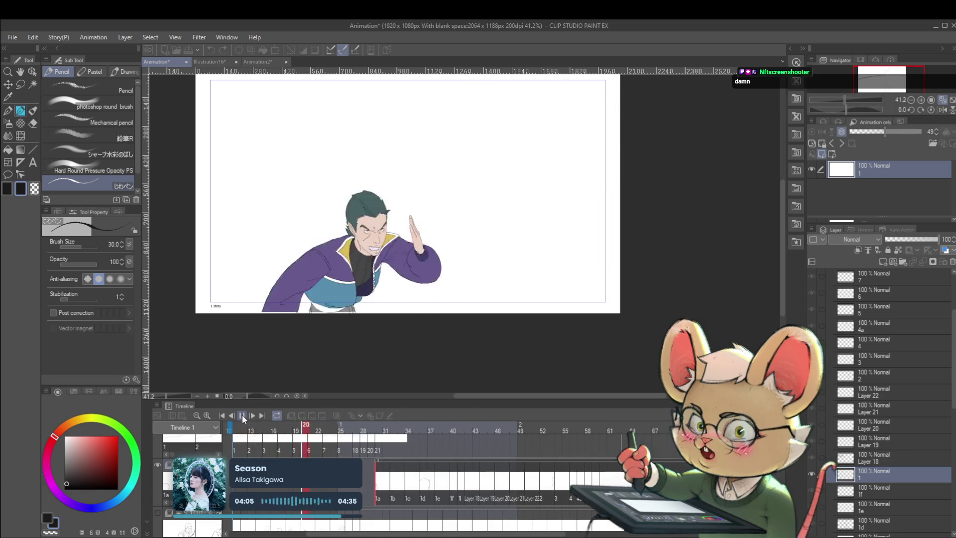
click(376, 498)
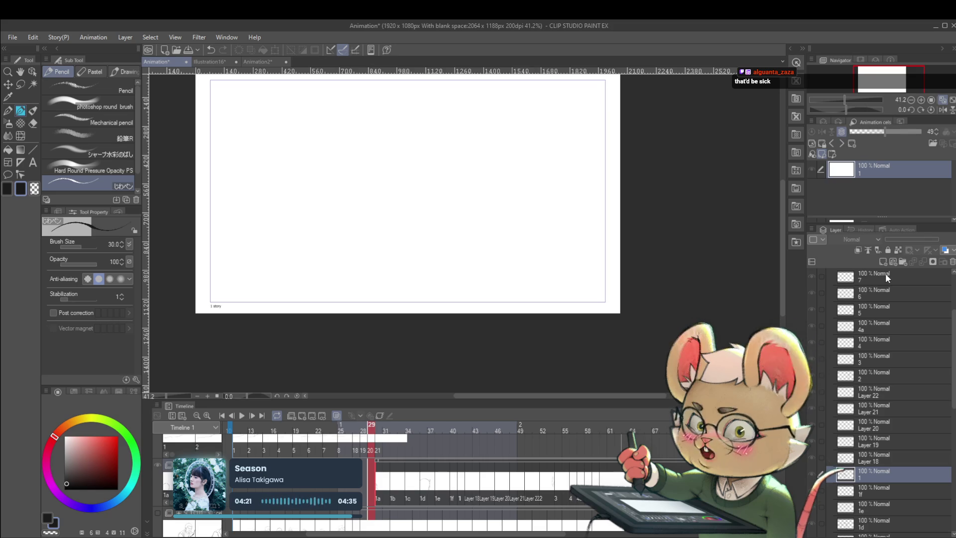
Step: Replay and pause the animation, then select frame 30 to bring up cel 1a
drag(529, 245, 578, 267)
click(242, 416)
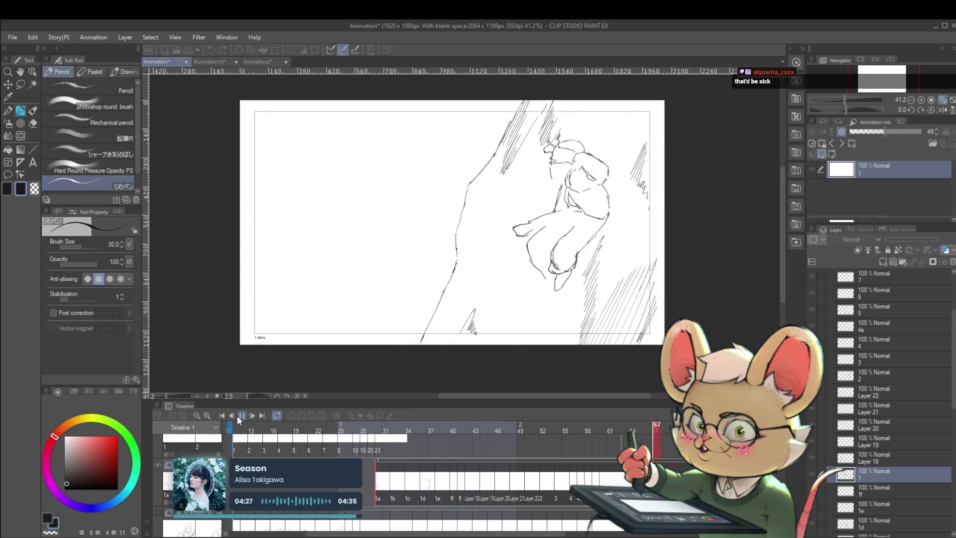
click(242, 417)
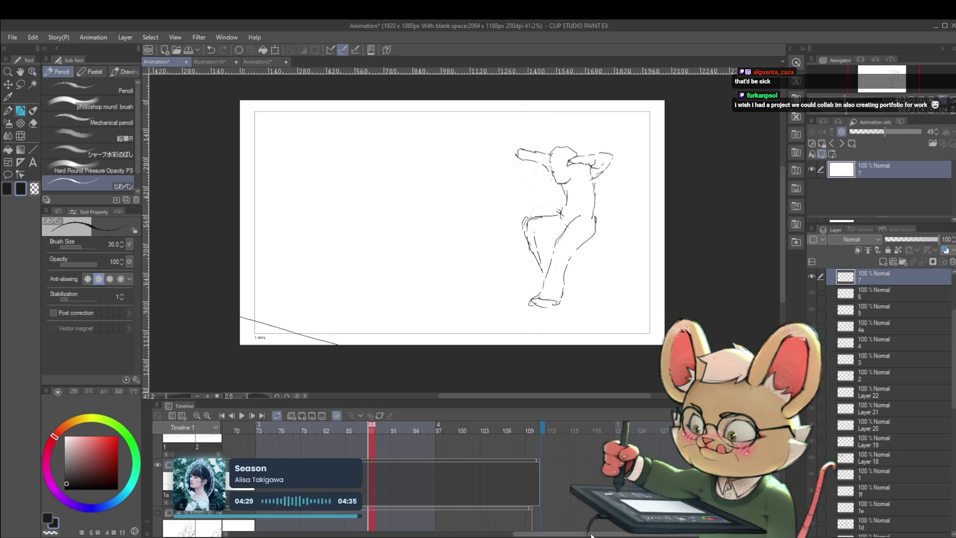
drag(592, 536, 403, 535)
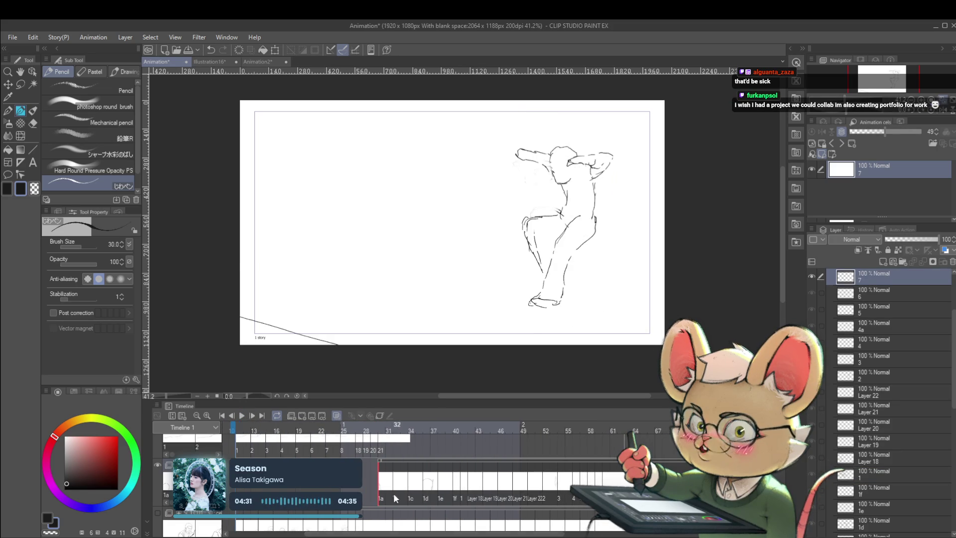
click(381, 506)
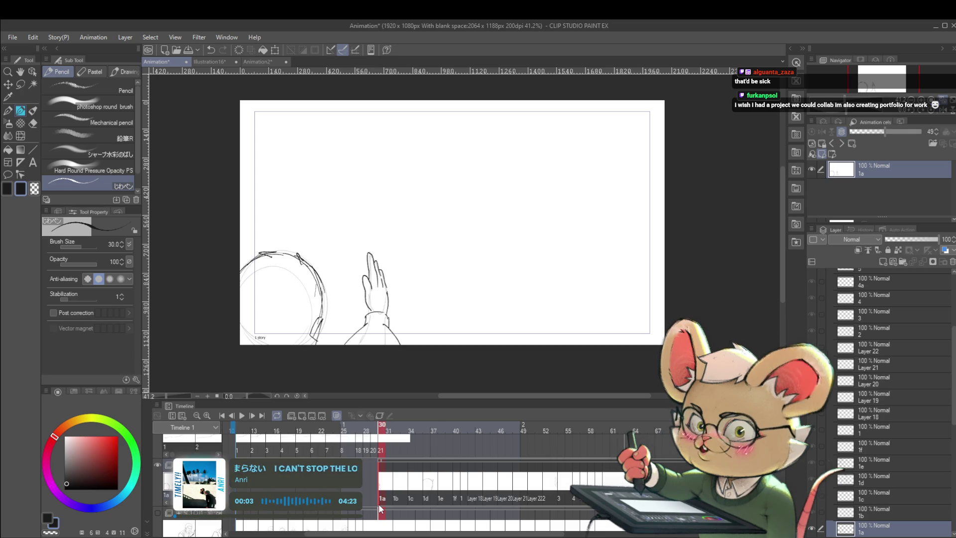
Step: Compare cels 1a and 1b and undo the stray long curved pencil stroke
drag(240, 164, 629, 344)
key(ctrl+Right)
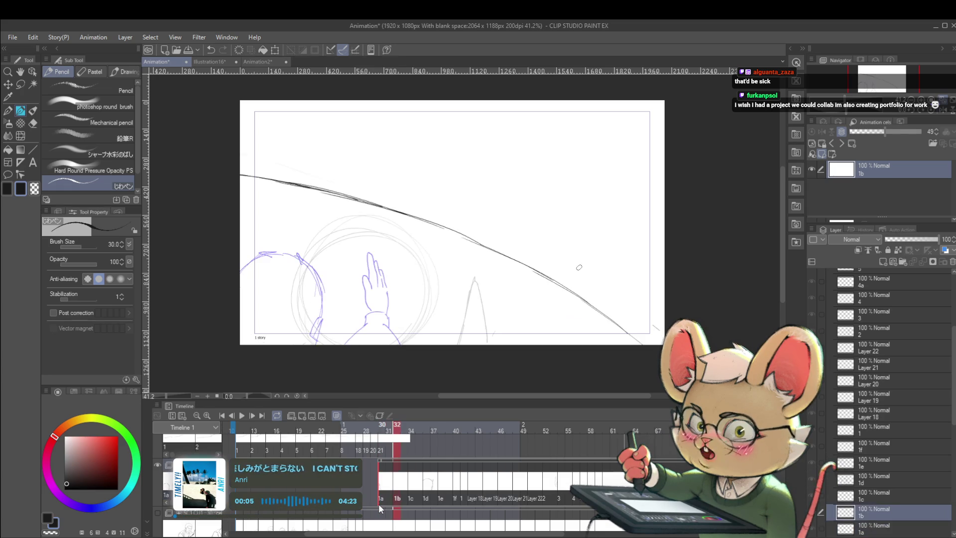
key(ctrl+Left)
key(ctrl+Right)
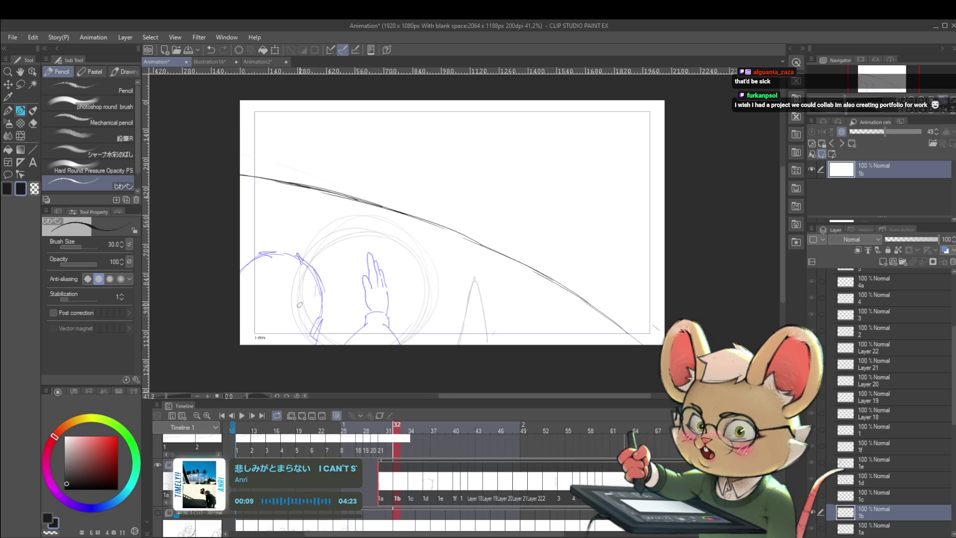
key(ctrl+z)
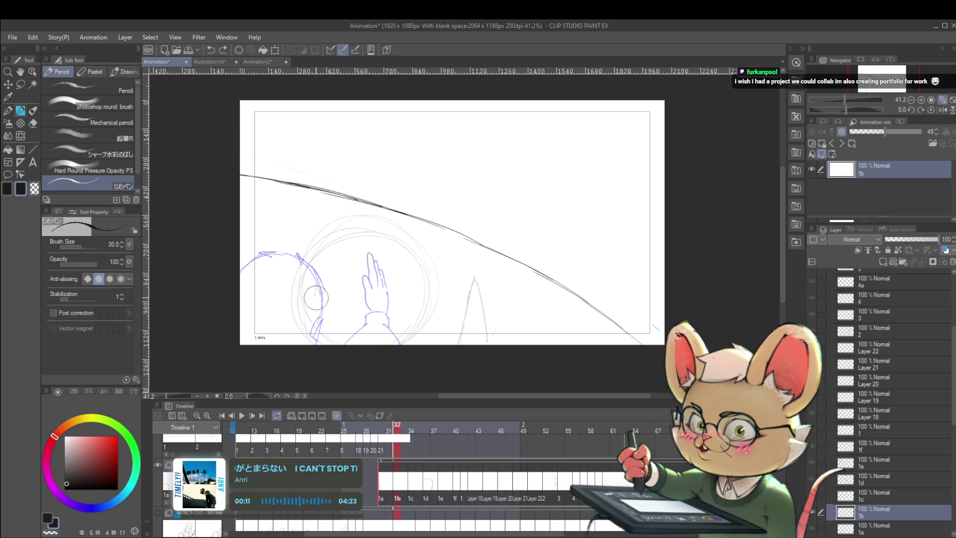
Step: Redraw the circle's right edge on cel 1a at frame 30, then zoom out
key(ctrl+Left)
key(ctrl+Left)
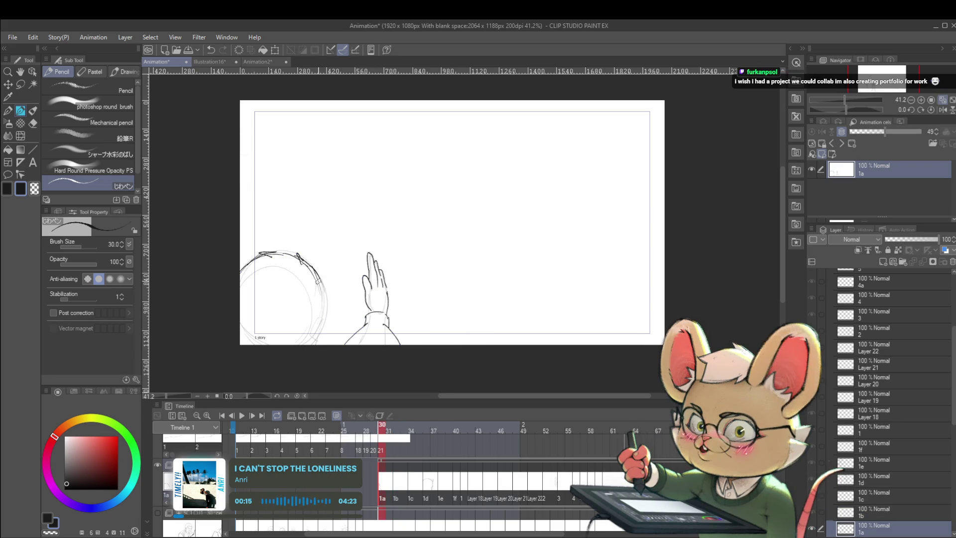
drag(322, 292, 324, 309)
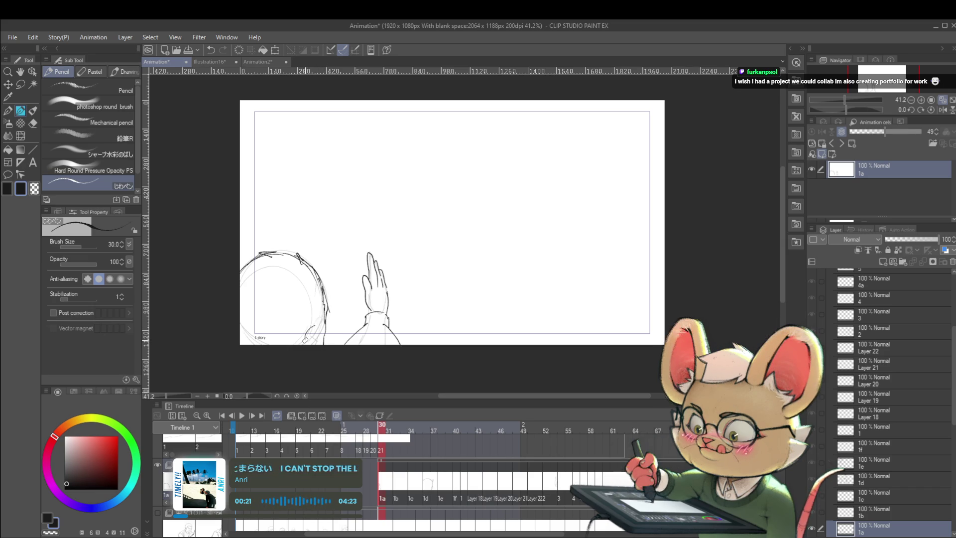
scroll(324, 323, down, 5)
key(Right)
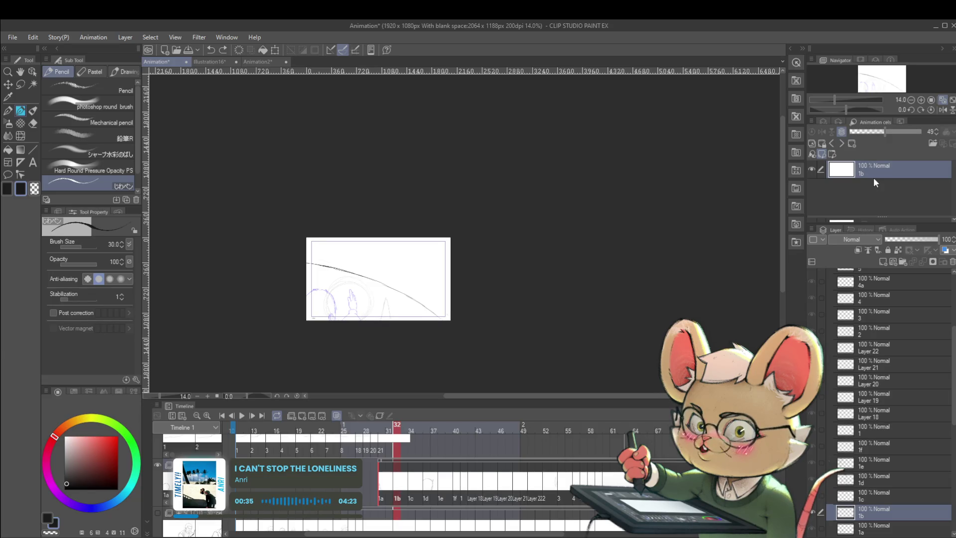
Step: Pan the canvas toward the centre and play the animation from frame 32
mouse_move(378, 260)
mouse_down()
mouse_move(405, 290)
mouse_move(431, 284)
mouse_up()
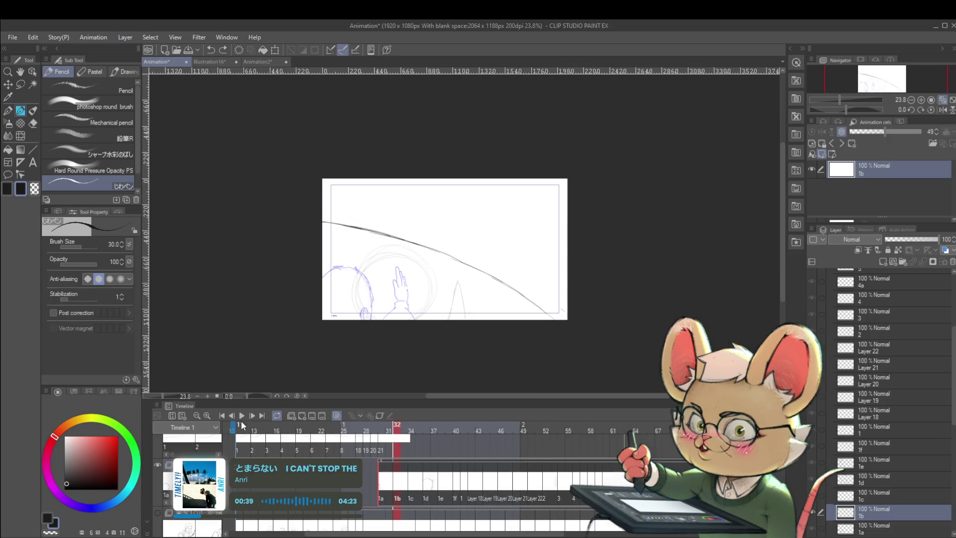
click(242, 422)
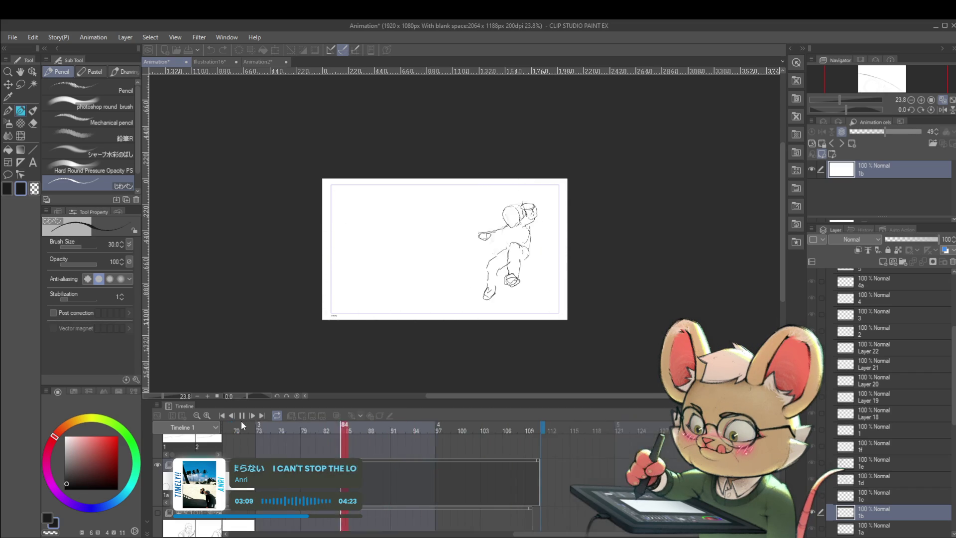
Step: Stop playback with Space and go back via frame 69 to cel 1a at frame 30
key(space)
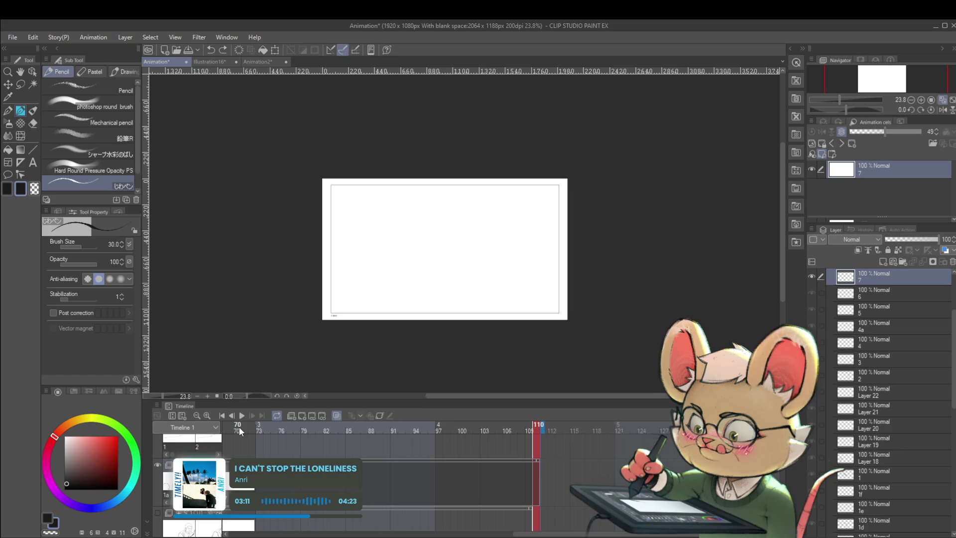
click(227, 503)
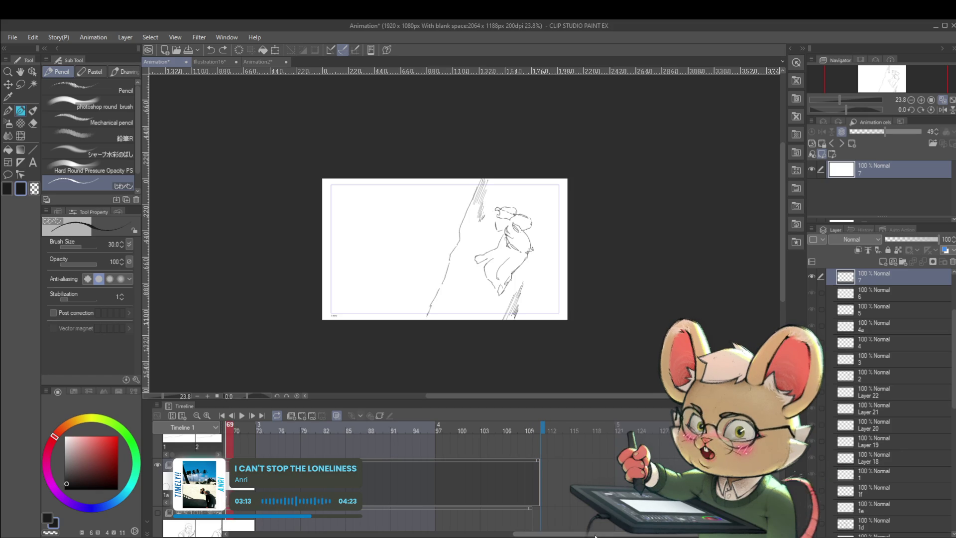
drag(594, 534, 407, 534)
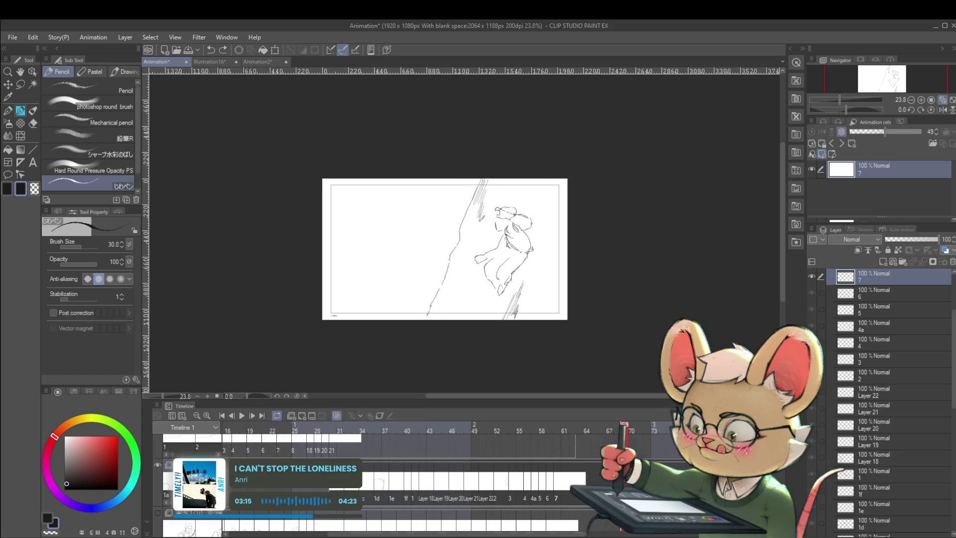
click(332, 430)
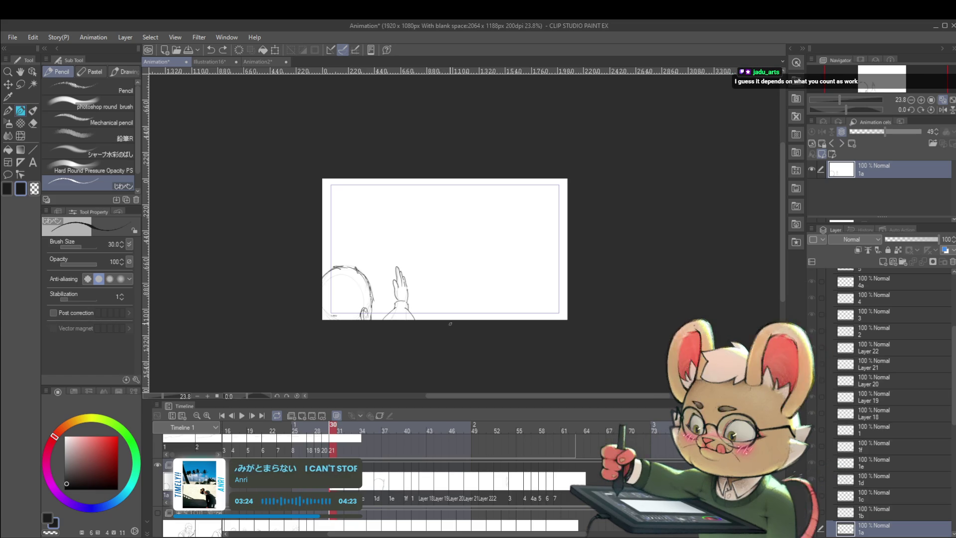
Step: Zoom the canvas from 33.2% to 52% and centre cel 1a's blank upper area
drag(448, 323, 462, 319)
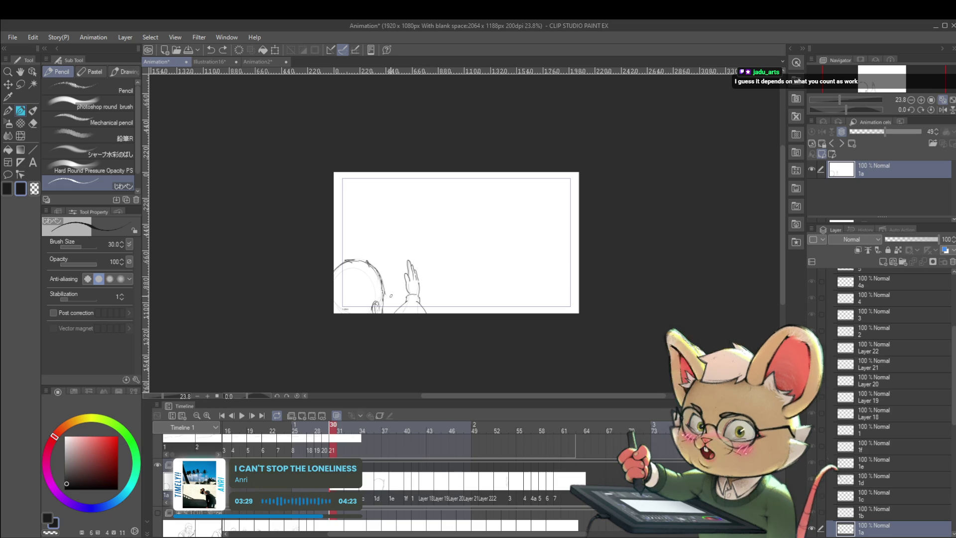
scroll(391, 272, up, 1)
scroll(396, 268, up, 1)
scroll(402, 262, up, 1)
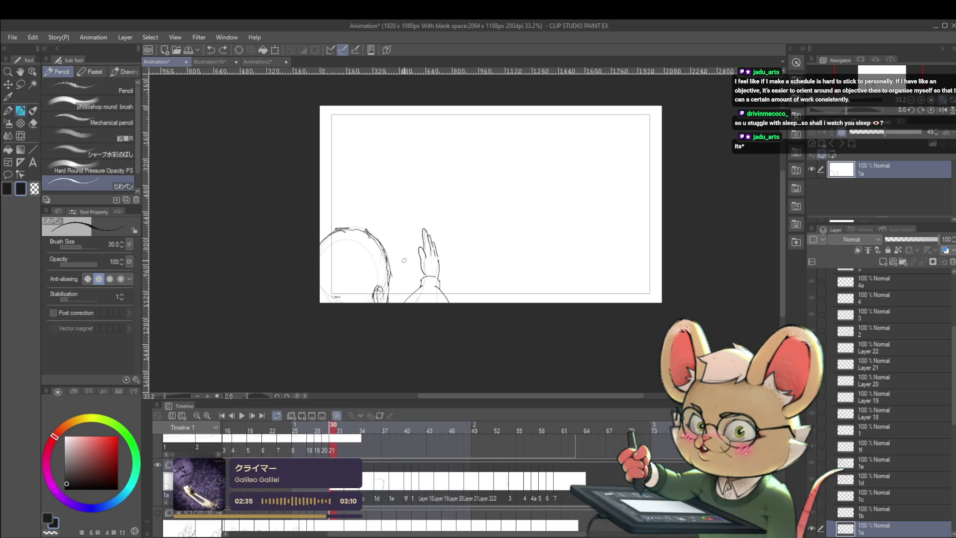
scroll(480, 161, up, 3)
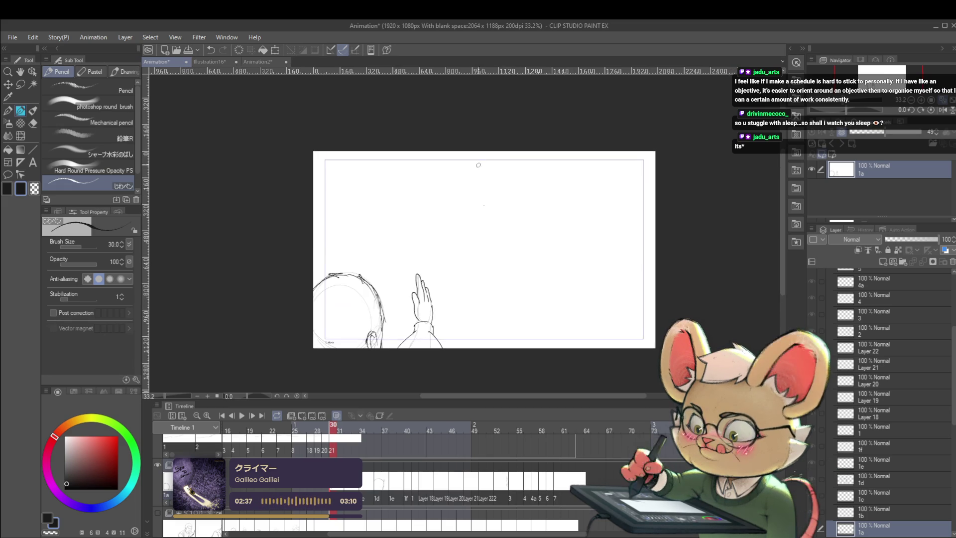
scroll(481, 161, up, 2)
scroll(468, 113, up, 1)
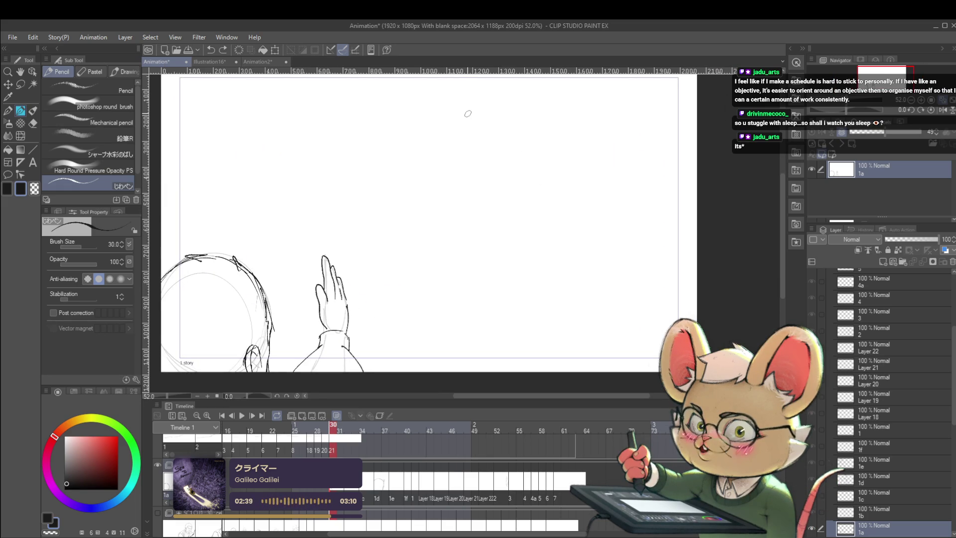
scroll(467, 113, left, 1)
scroll(495, 145, up, 2)
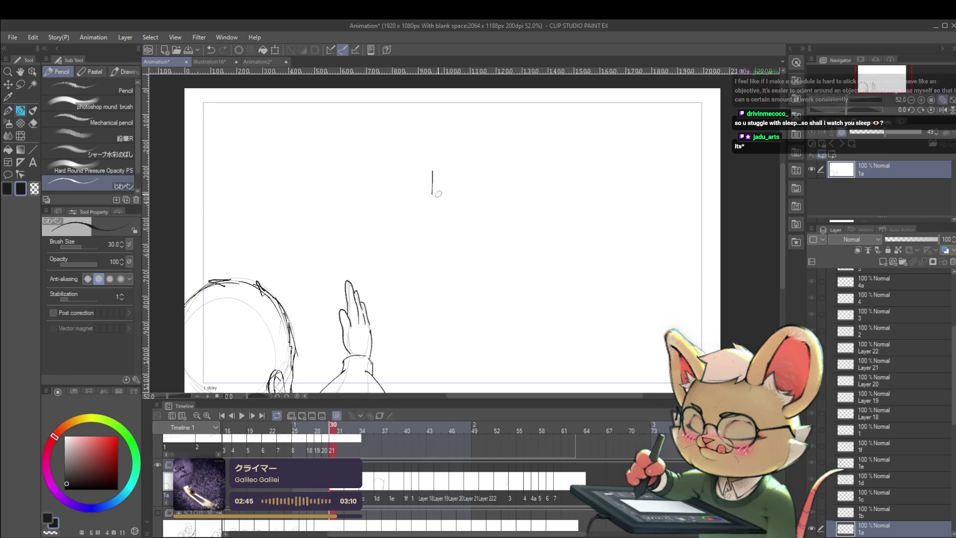
Step: Undo the stray vertical stroke and draw tick marks along the graph's horizontal axis
key(ctrl+z)
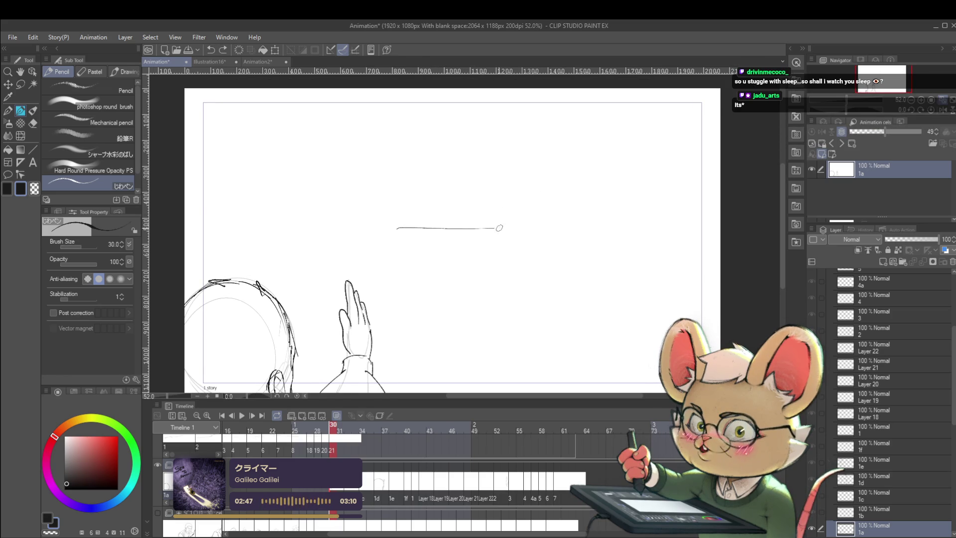
drag(403, 227, 404, 237)
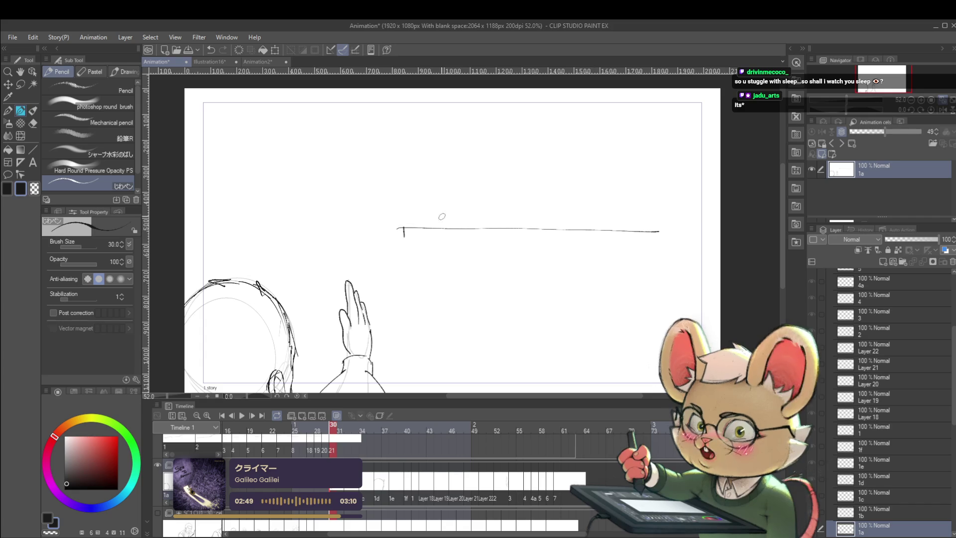
drag(442, 227, 480, 236)
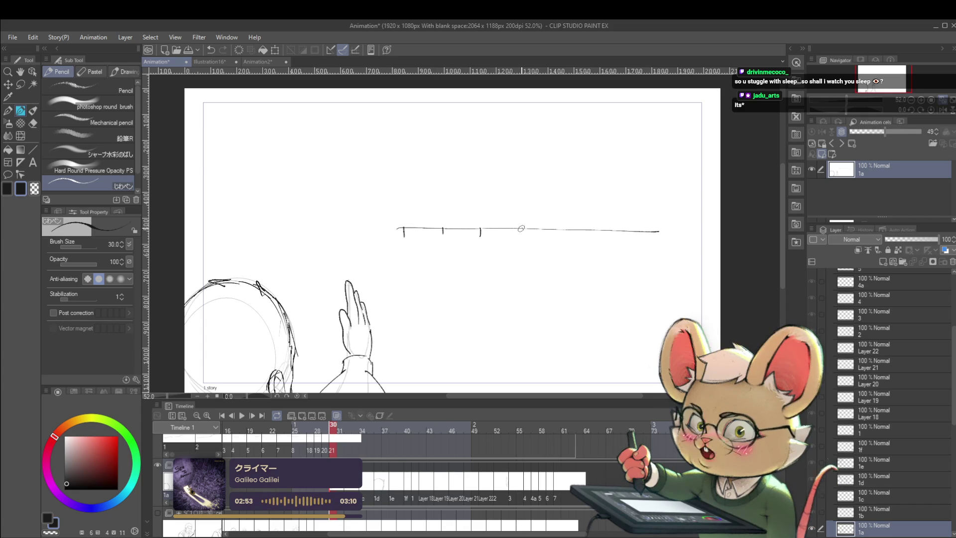
mouse_move(602, 227)
mouse_down()
mouse_move(602, 236)
mouse_move(642, 238)
mouse_move(646, 142)
mouse_up()
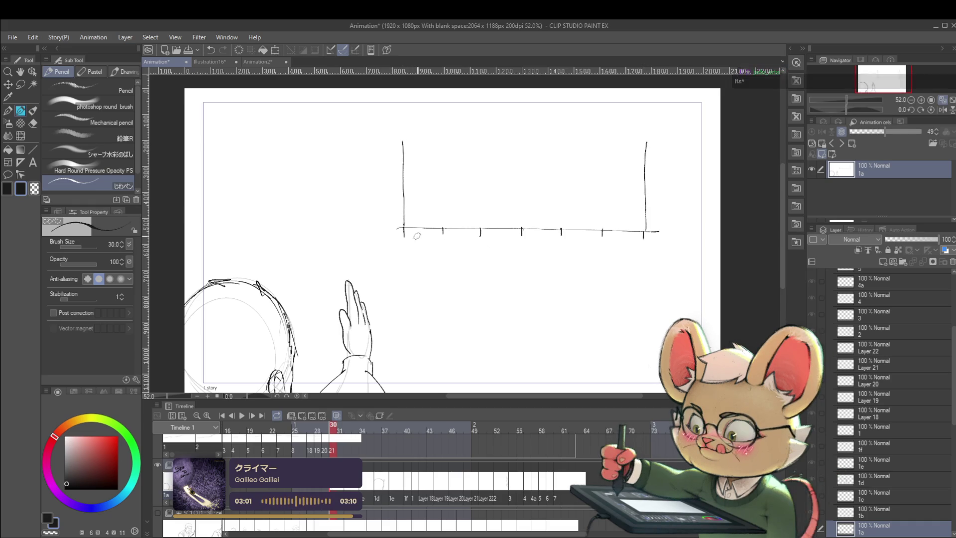
Step: Write 'weekdays' beneath the horizontal axis and label the next ticks T and W
mouse_move(495, 267)
mouse_down()
mouse_move(506, 258)
mouse_move(571, 269)
mouse_move(582, 256)
mouse_move(587, 267)
mouse_up()
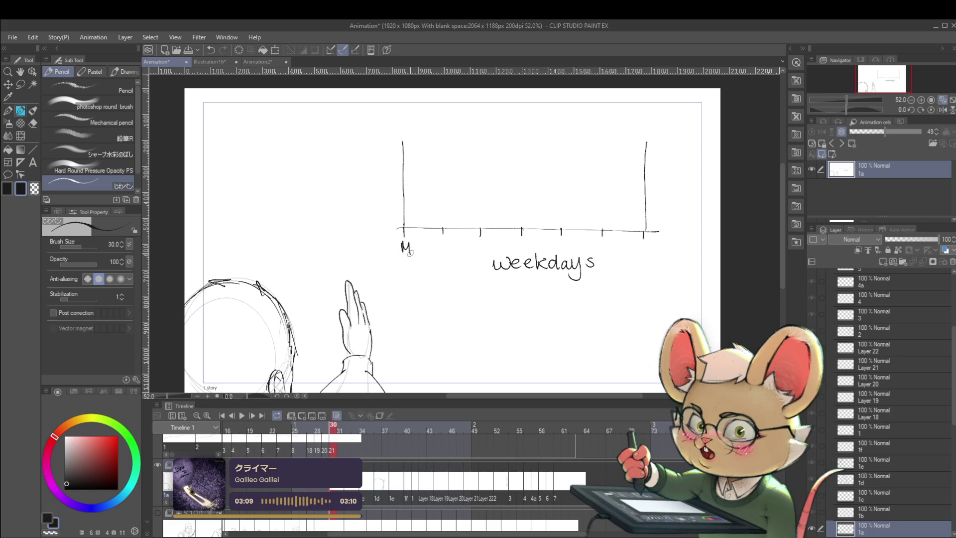
drag(435, 242, 446, 242)
mouse_move(441, 243)
mouse_down()
mouse_move(440, 253)
mouse_move(478, 252)
mouse_move(527, 241)
mouse_up()
Step: Label the remaining ticks Th, F and Su under the horizontal axis
drag(523, 241, 522, 249)
mouse_move(529, 238)
mouse_down()
mouse_move(534, 247)
mouse_move(566, 239)
mouse_up()
mouse_move(560, 240)
mouse_down()
mouse_move(560, 251)
mouse_move(565, 245)
mouse_up()
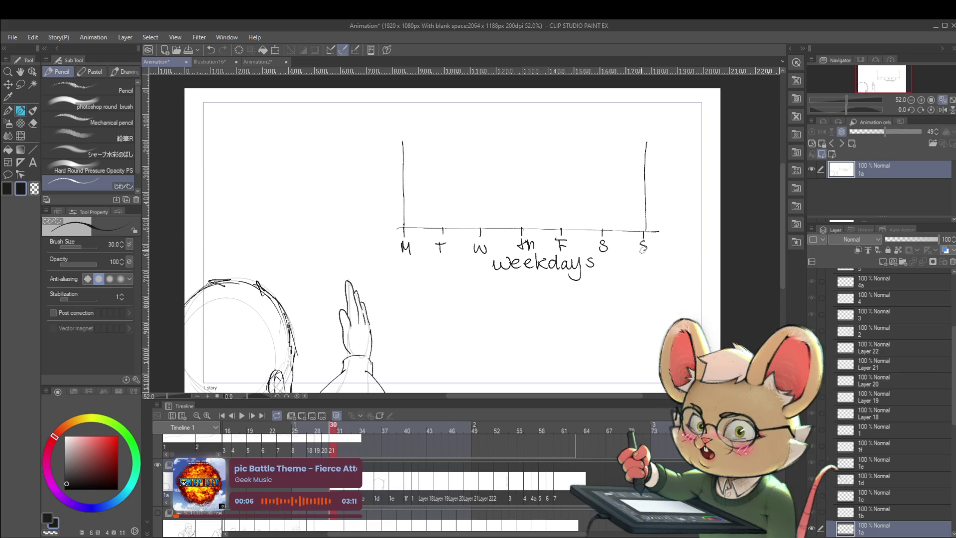
drag(651, 244, 660, 252)
Step: Re-centre the graph and start writing 'effort' vertically left of the y-axis
scroll(668, 206, right, 2)
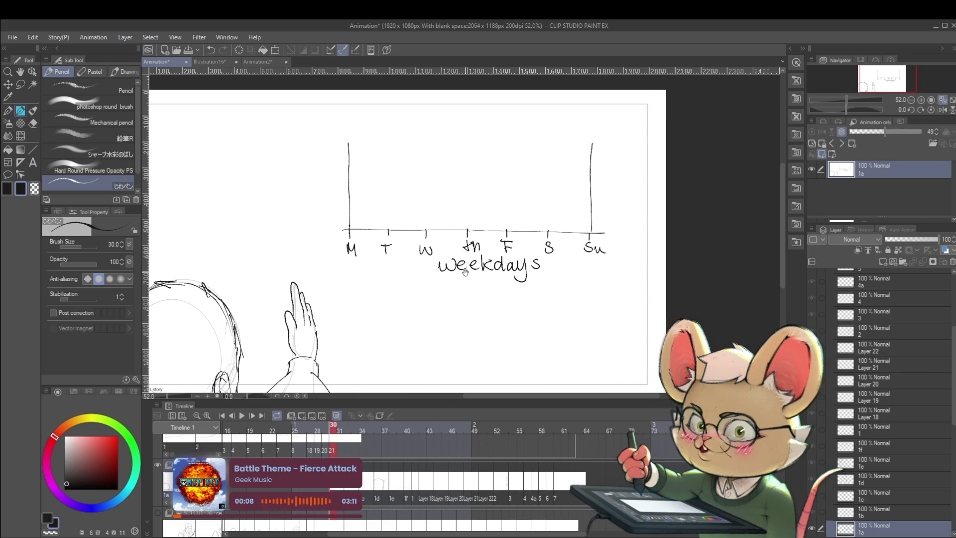
drag(599, 218, 624, 256)
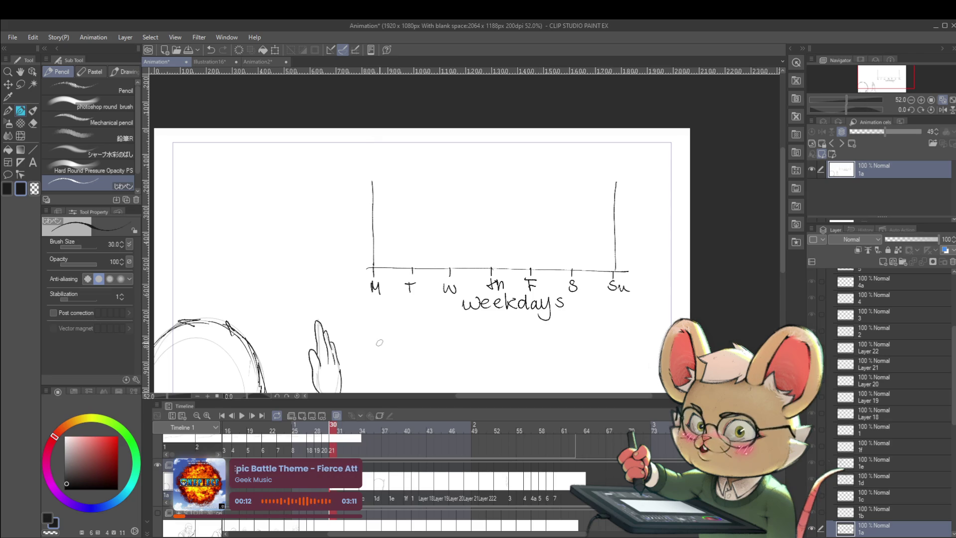
drag(379, 342, 398, 351)
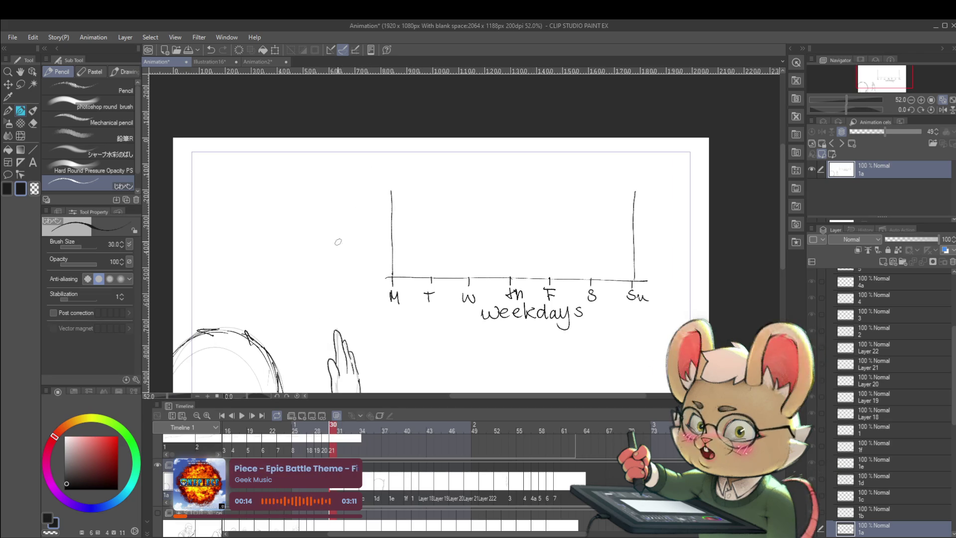
mouse_move(335, 219)
mouse_down()
mouse_move(343, 271)
mouse_move(348, 262)
mouse_up()
drag(767, 269, 732, 309)
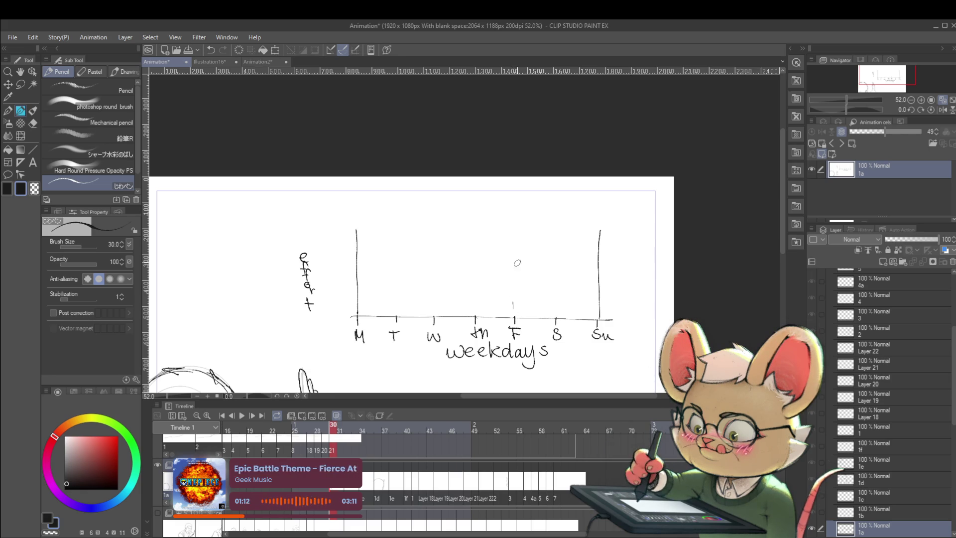
Step: Plot the Friday effort point on the graph
click(511, 263)
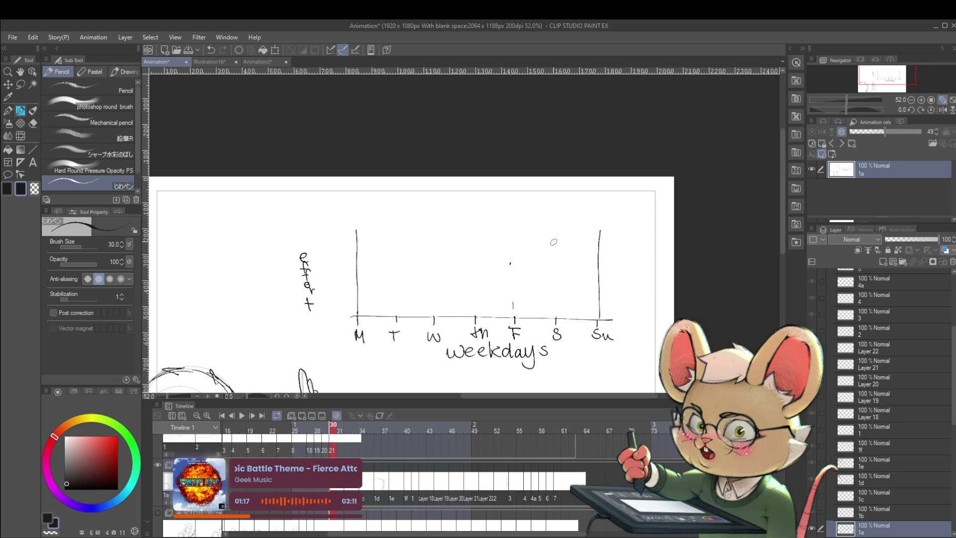
Step: Plot effort points for Saturday, Sunday, Monday and Tuesday on the graph
click(549, 247)
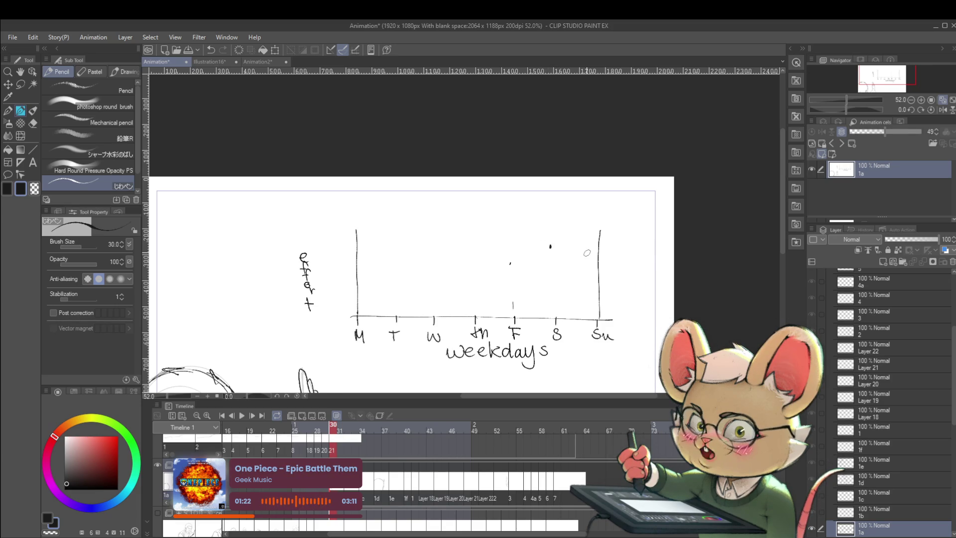
click(598, 254)
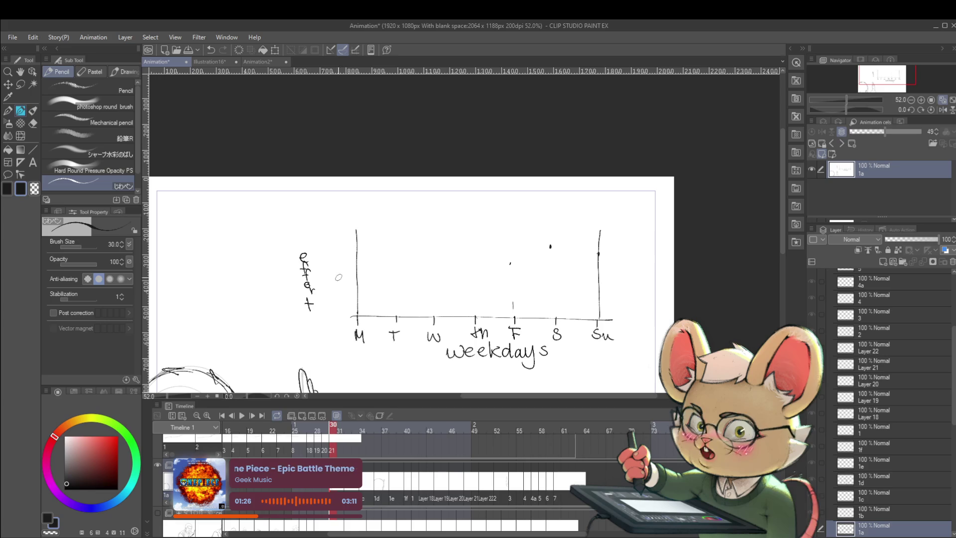
click(357, 269)
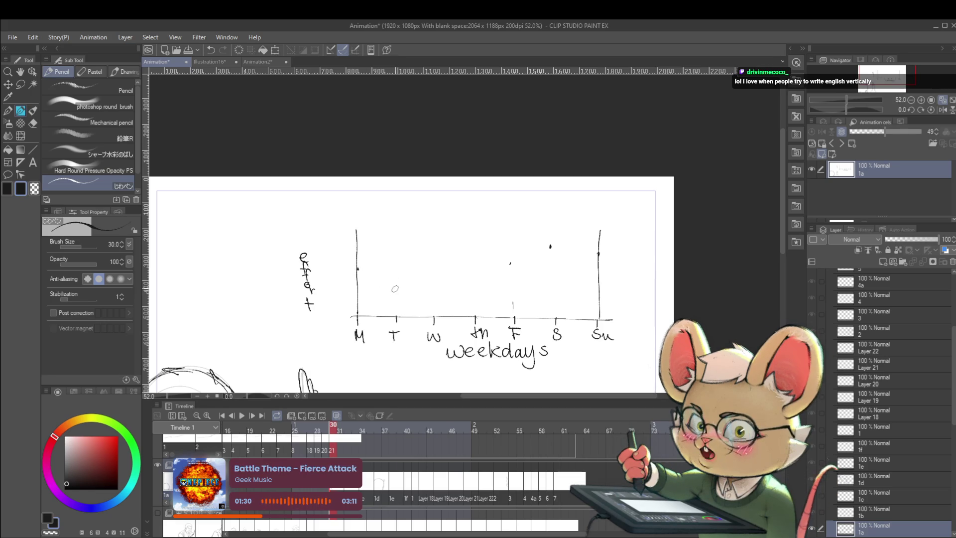
click(395, 288)
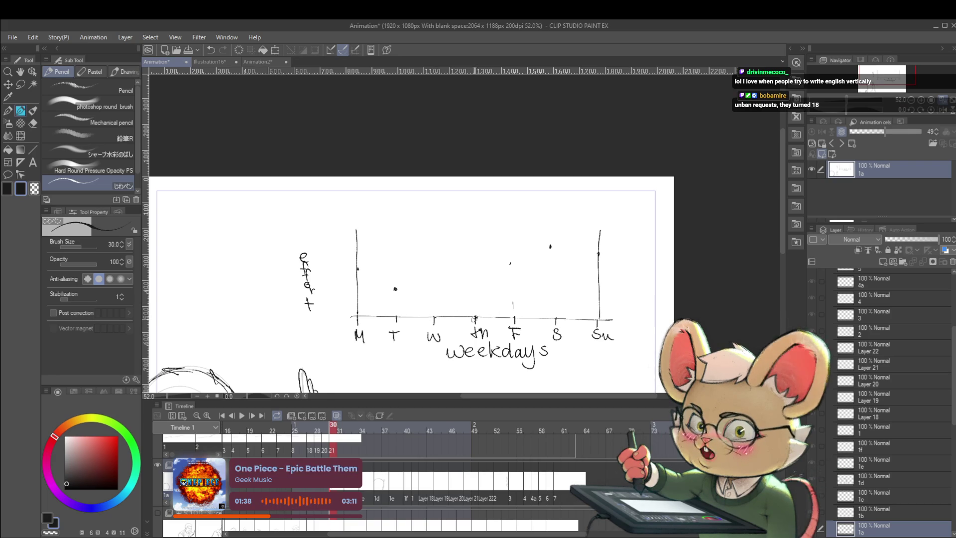
Step: Draw the curve falling from Monday to Wednesday, then redraw the rising curve from Thursday through Sunday
mouse_move(381, 277)
mouse_down()
mouse_move(435, 317)
mouse_move(493, 287)
mouse_up()
drag(562, 244, 600, 243)
key(ctrl+z)
drag(475, 317, 513, 263)
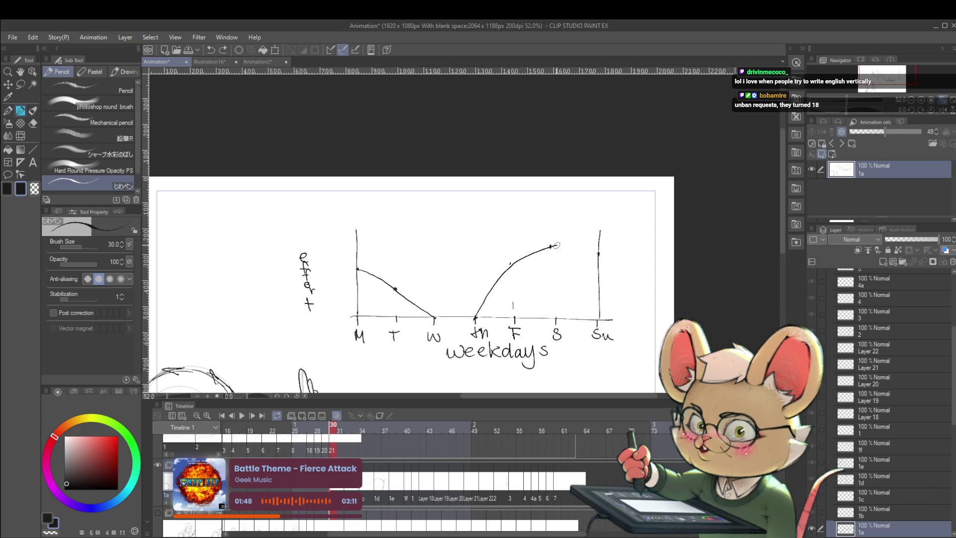
drag(563, 246, 600, 254)
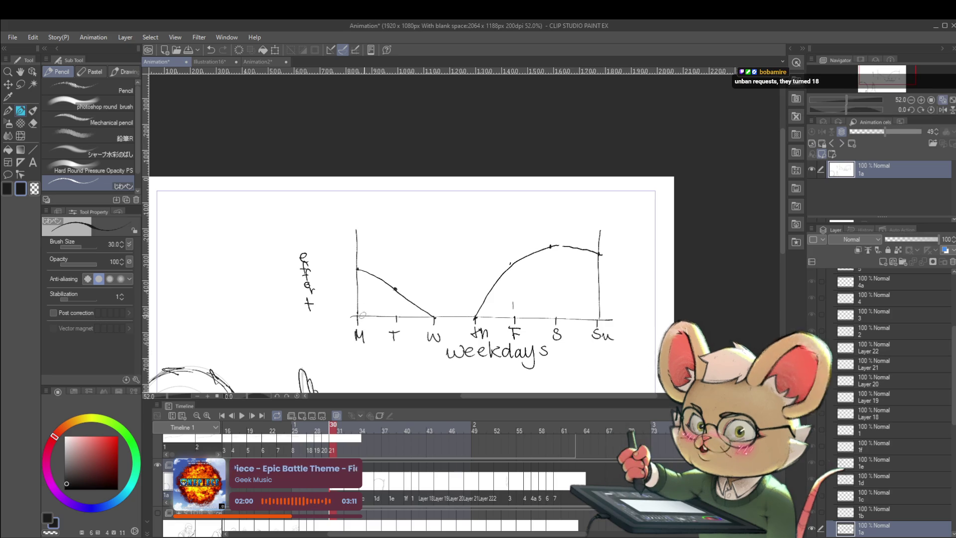
Step: Hatch diagonally under the Monday–Wednesday curve and the Thursday–Sunday curve
drag(357, 291, 380, 319)
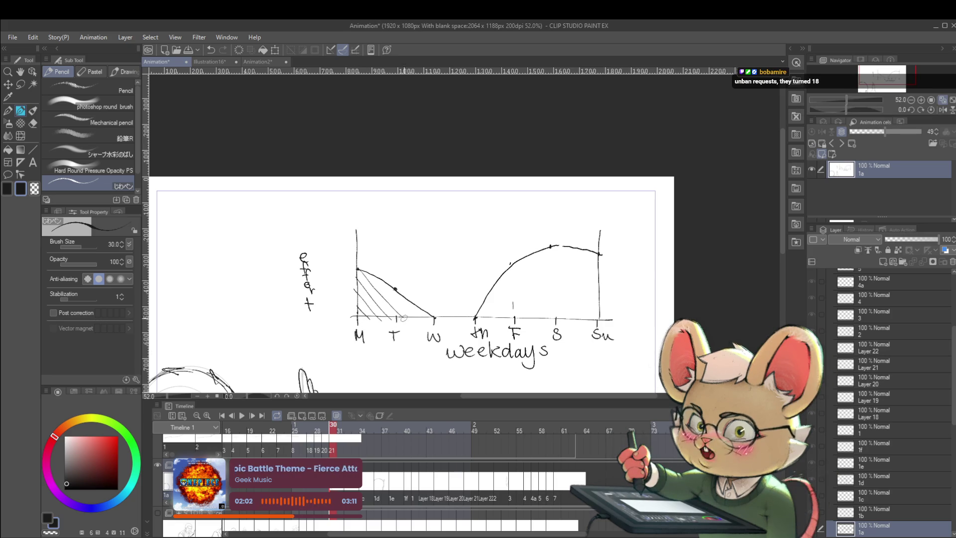
drag(478, 299, 498, 316)
mouse_move(490, 283)
mouse_down()
mouse_move(520, 314)
mouse_move(535, 311)
mouse_up()
drag(514, 261, 550, 312)
drag(527, 253, 567, 309)
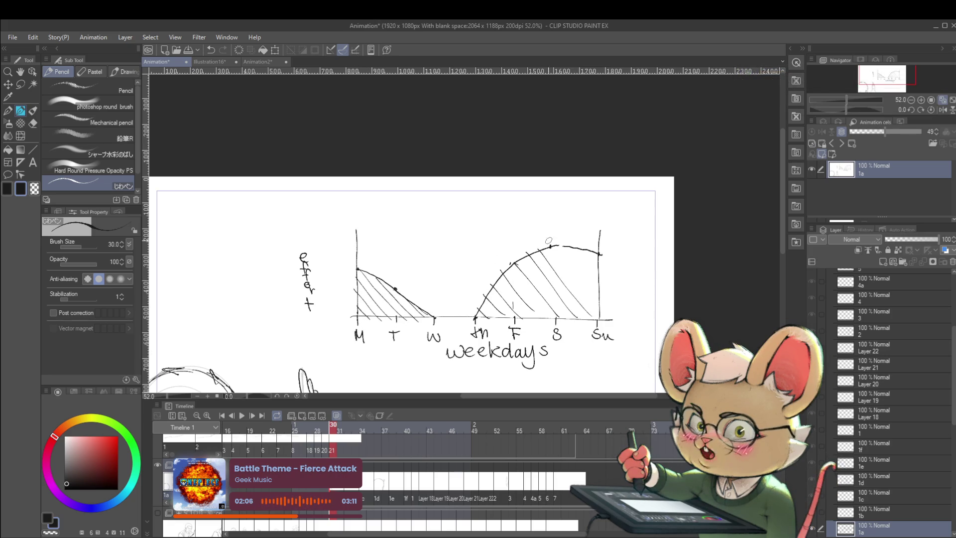
drag(595, 251, 601, 269)
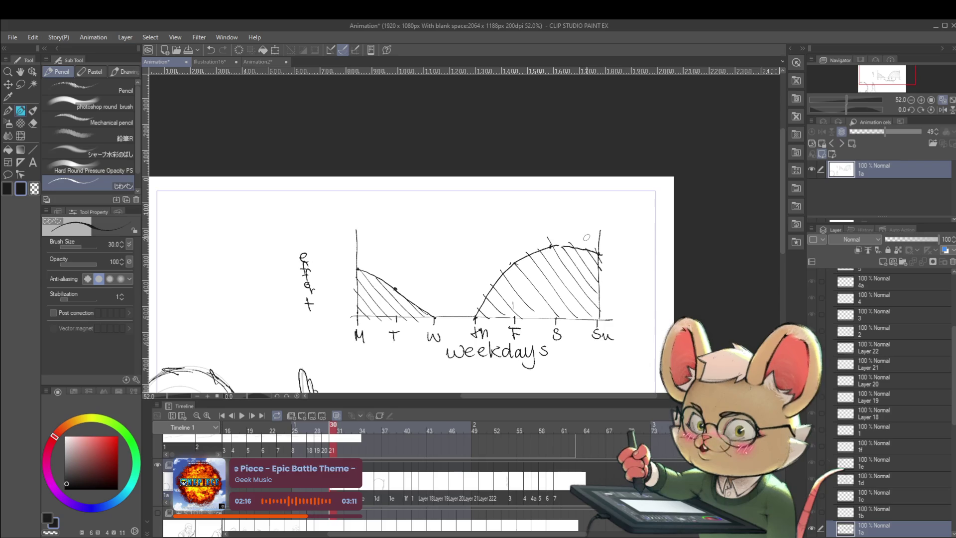
Step: Zoom out to 43.3%, re-centre the page, and erase the right part of the graph
drag(642, 324, 703, 139)
scroll(695, 238, down, 1)
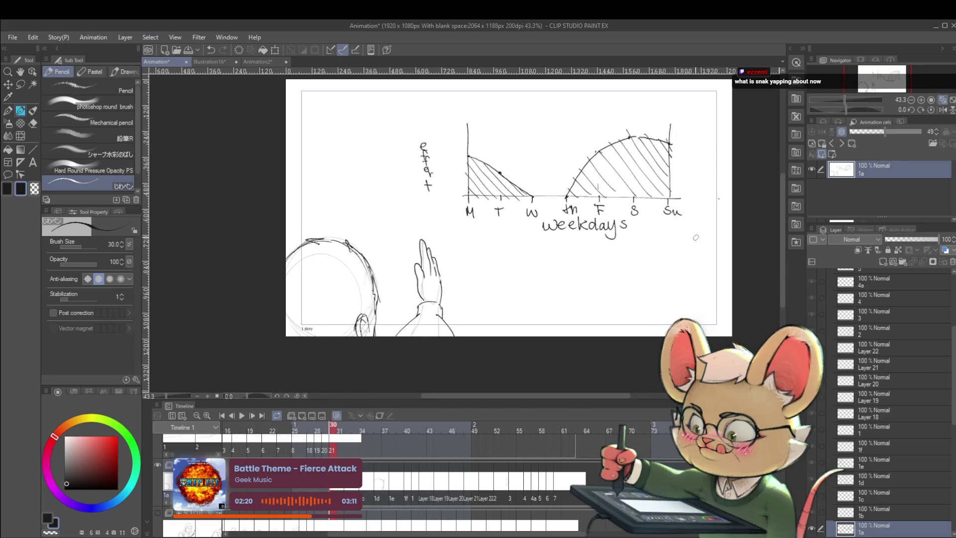
drag(631, 300, 567, 387)
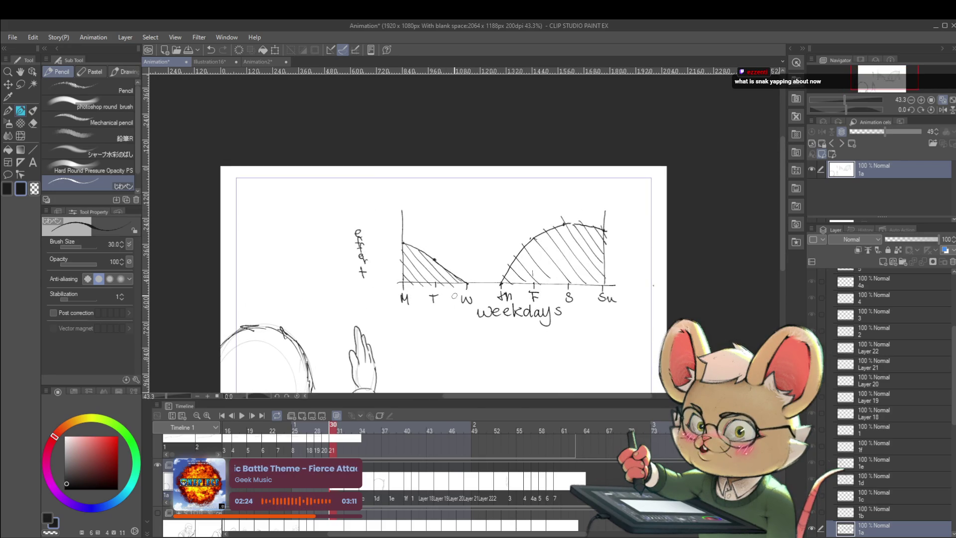
drag(578, 297, 590, 319)
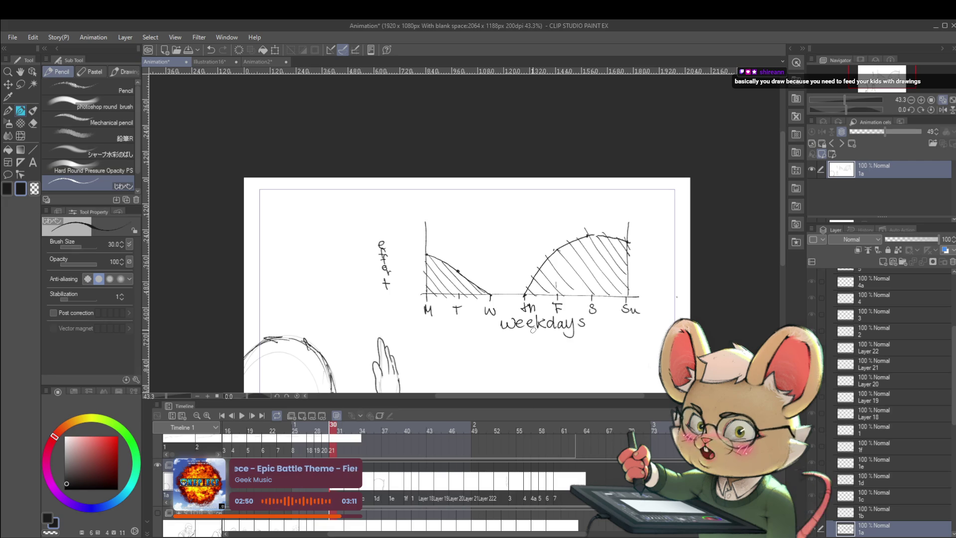
mouse_move(634, 278)
mouse_down()
mouse_move(535, 285)
mouse_move(398, 259)
mouse_up()
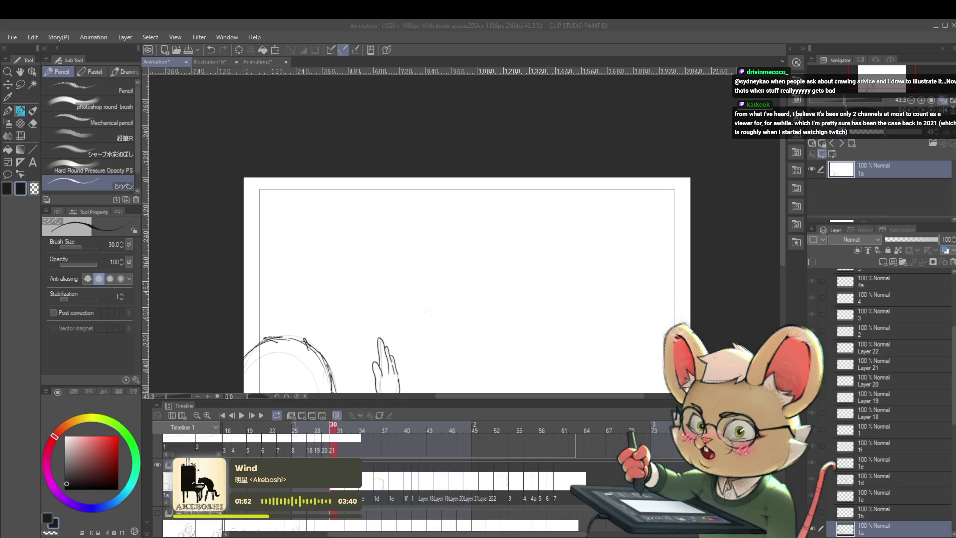
Step: Scroll the timeline left and select frame 11 showing the coloured shouting character
drag(388, 535, 348, 536)
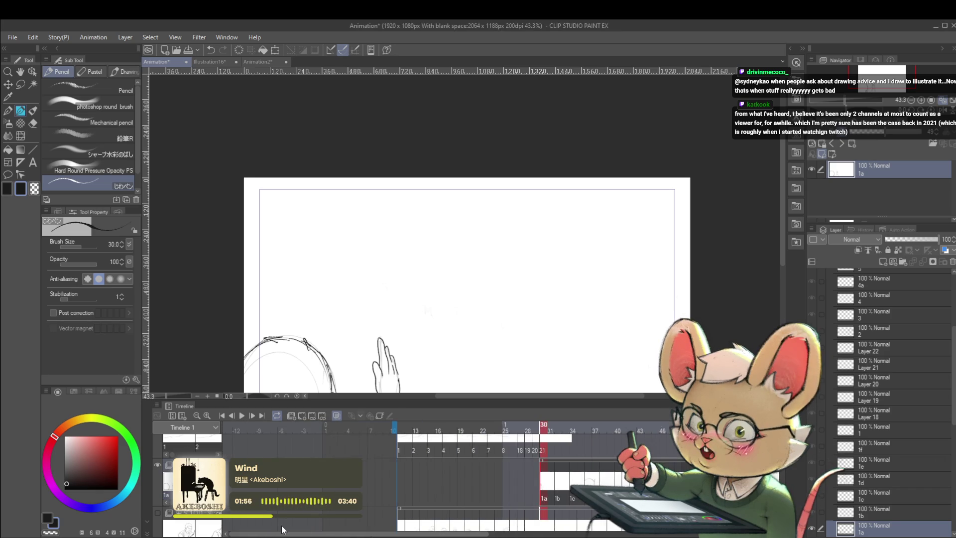
click(281, 529)
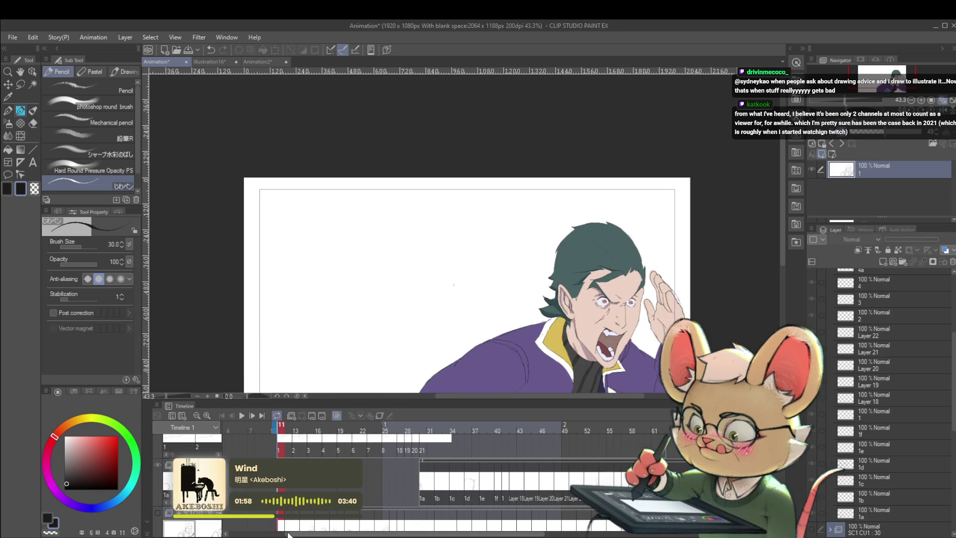